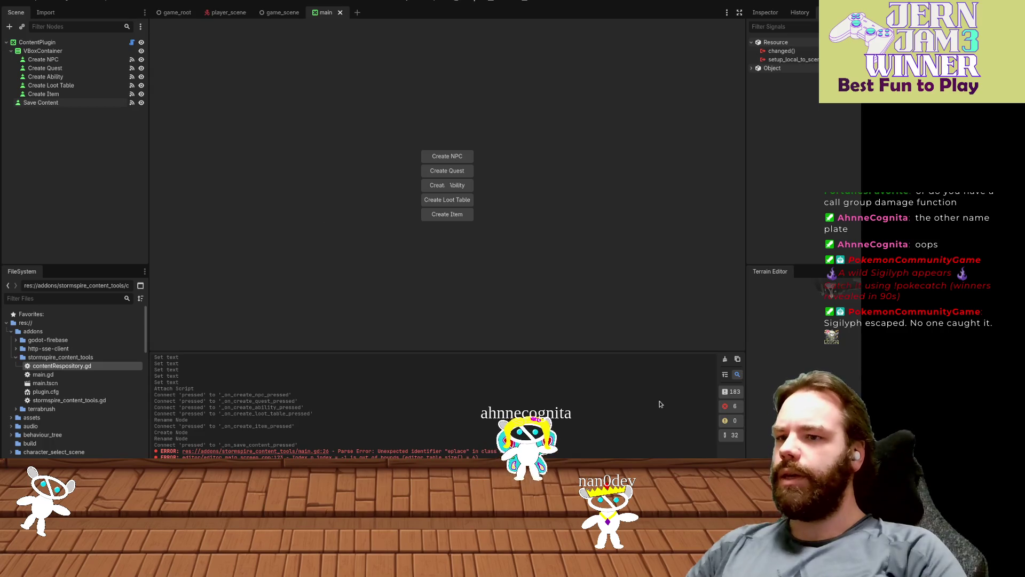
- Clear the output and reload the Stormspire Content Tools plugin by toggling it off and on
click(724, 360)
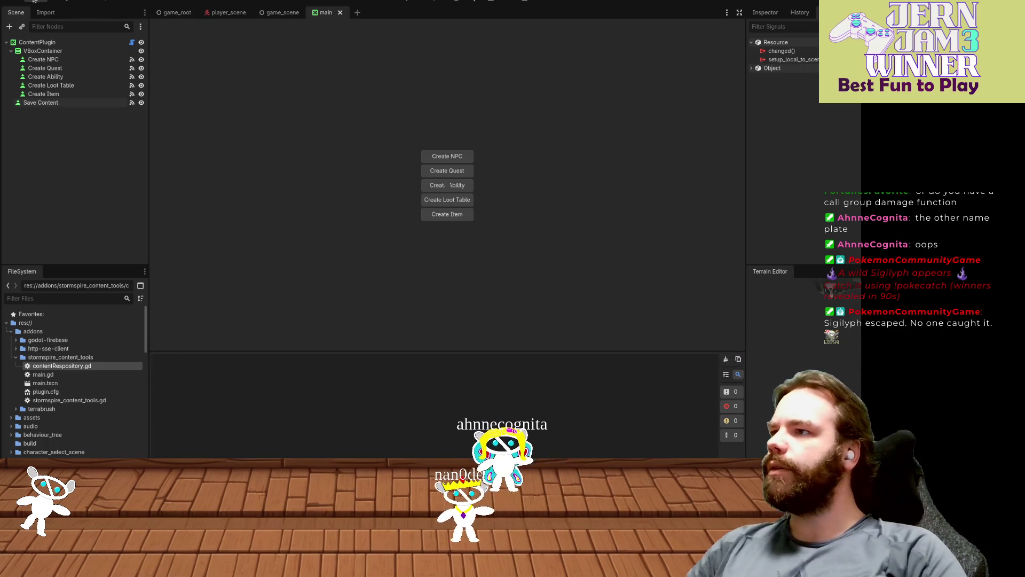
click(12, 2)
click(48, 10)
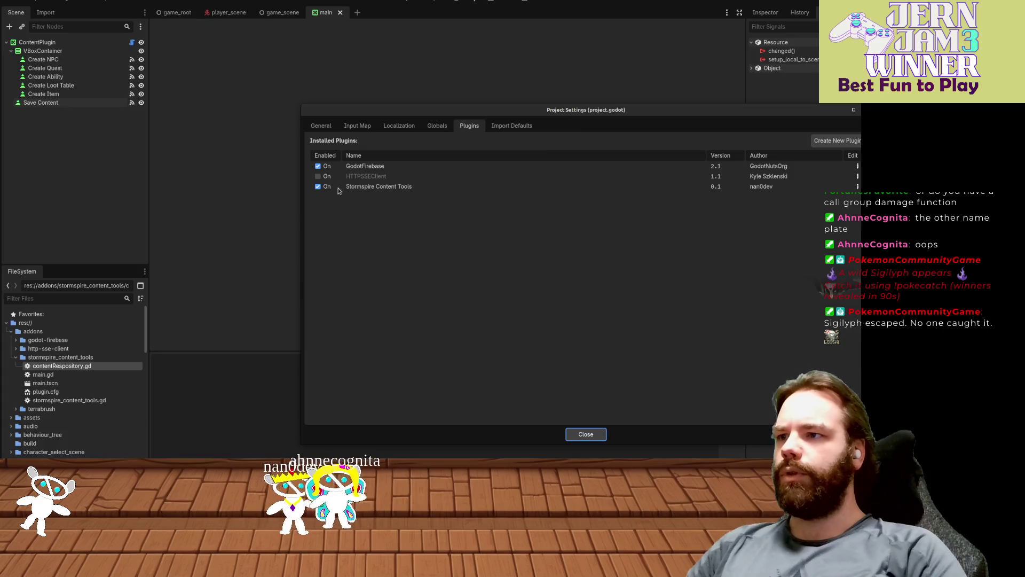
click(318, 186)
click(317, 186)
click(585, 435)
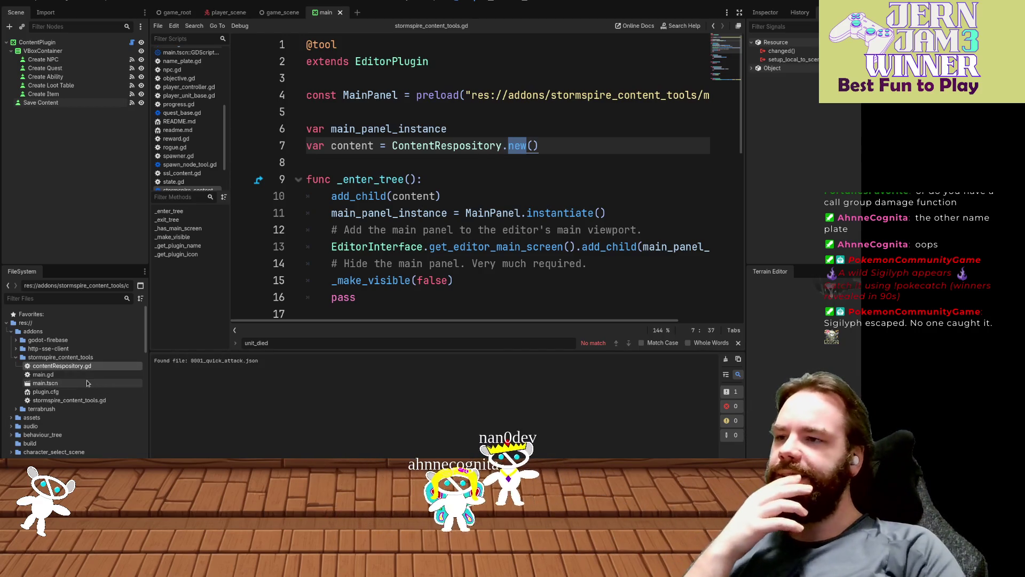
- Review the stormspire_content_tools.gd plugin script in the script editor
scroll(444, 242, down, 8)
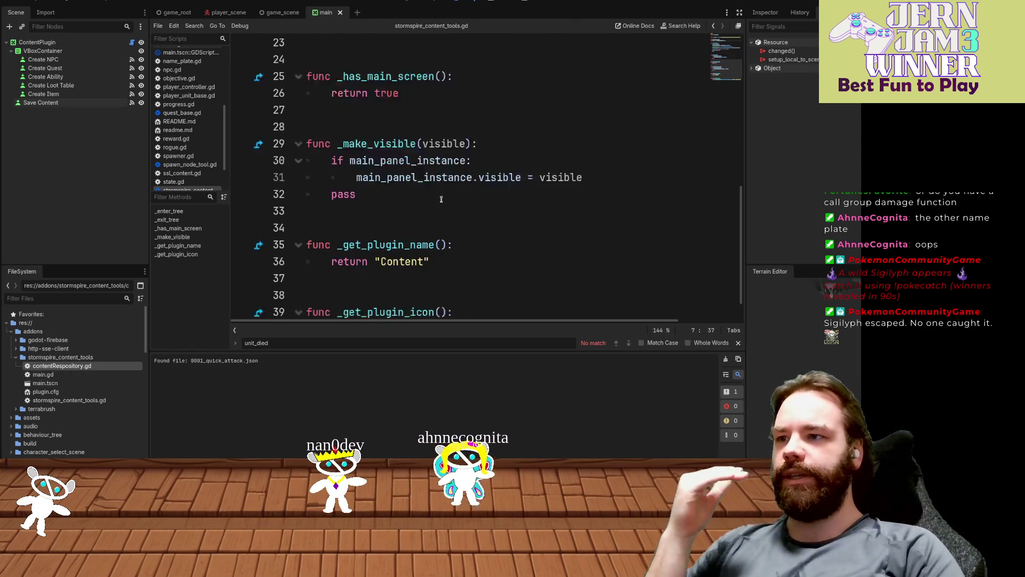
scroll(427, 181, up, 2)
scroll(428, 181, up, 5)
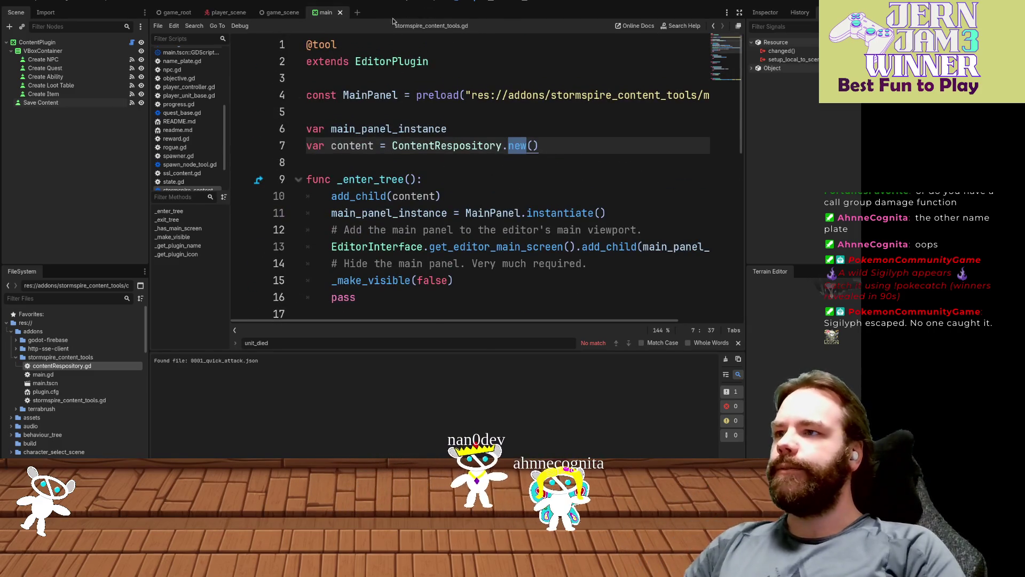
click(435, 3)
click(460, 3)
click(337, 129)
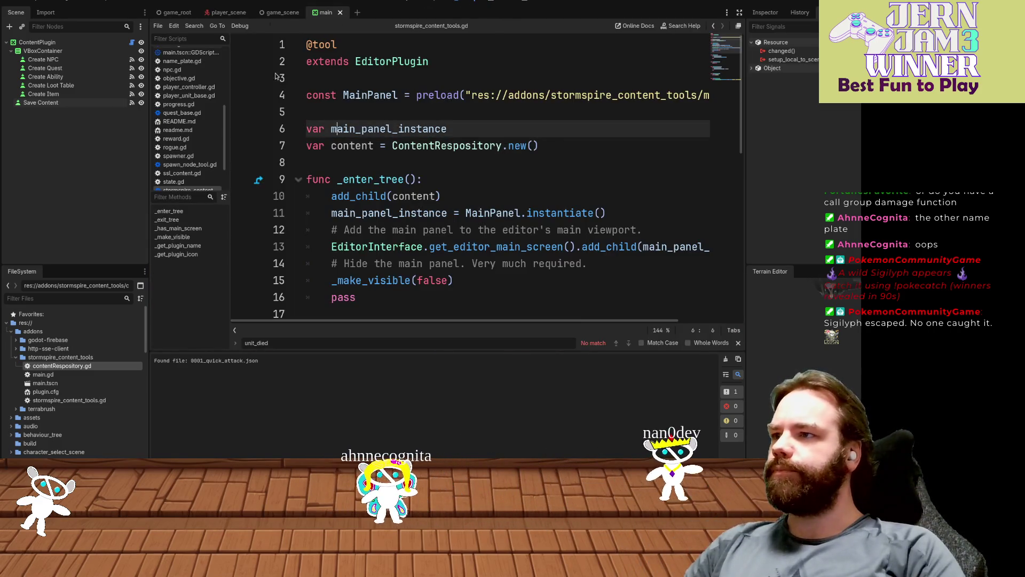
scroll(198, 84, up, 4)
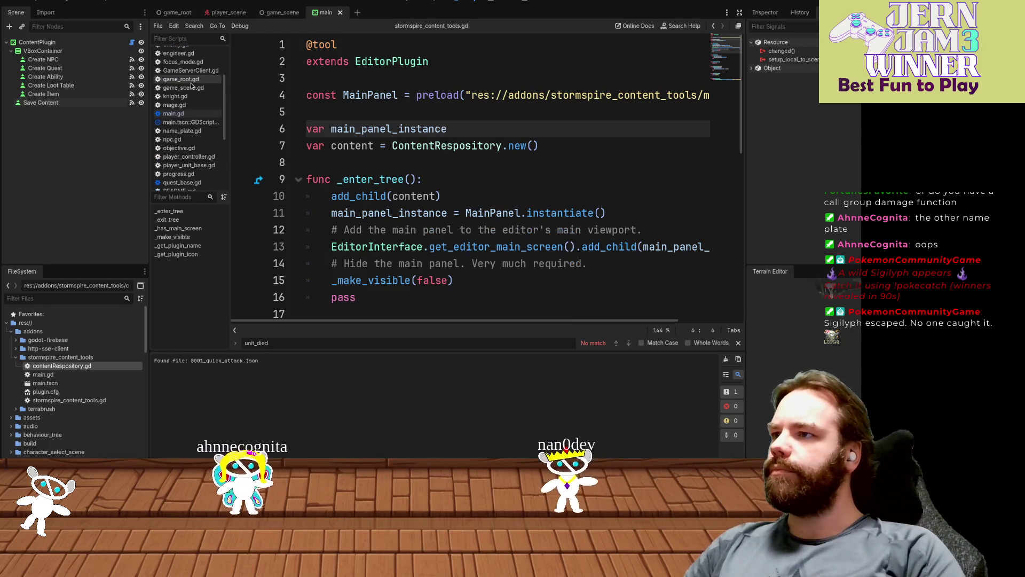
- Open contentRespository.gd, review loadAbilities, and place the caret on empty line 40
click(190, 62)
scroll(480, 187, down, 2)
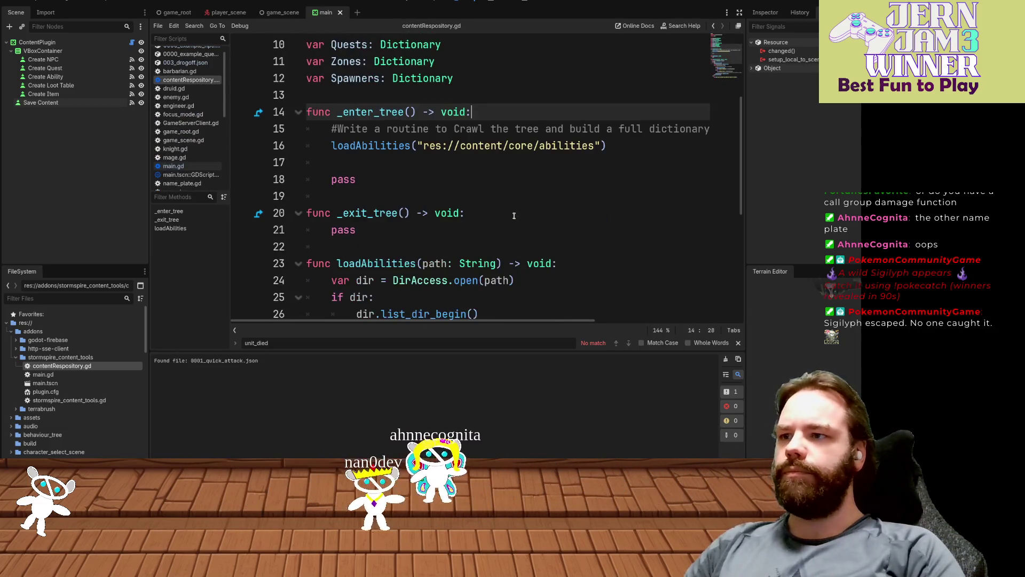
click(624, 162)
scroll(624, 204, down, 4)
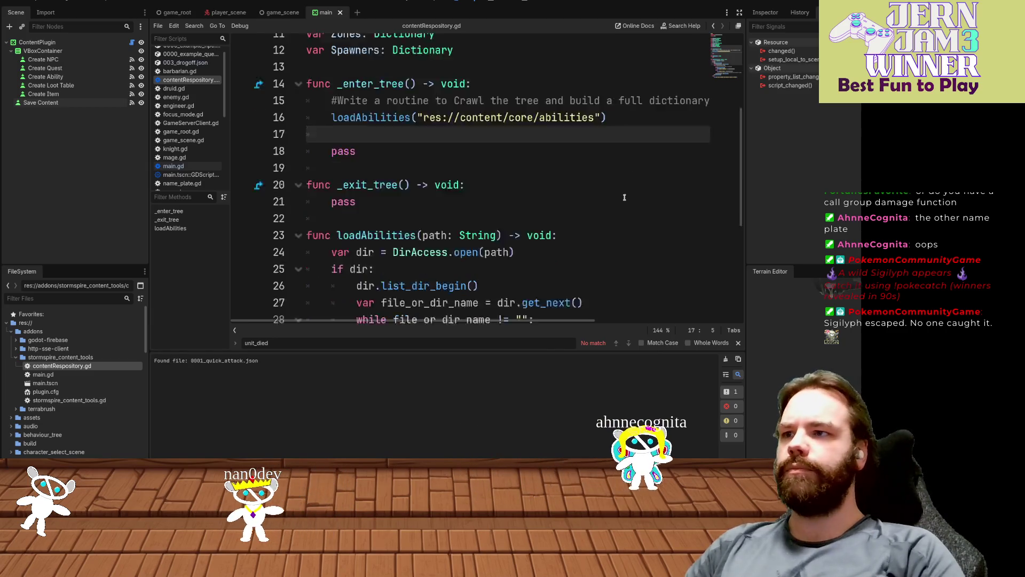
scroll(621, 199, down, 1)
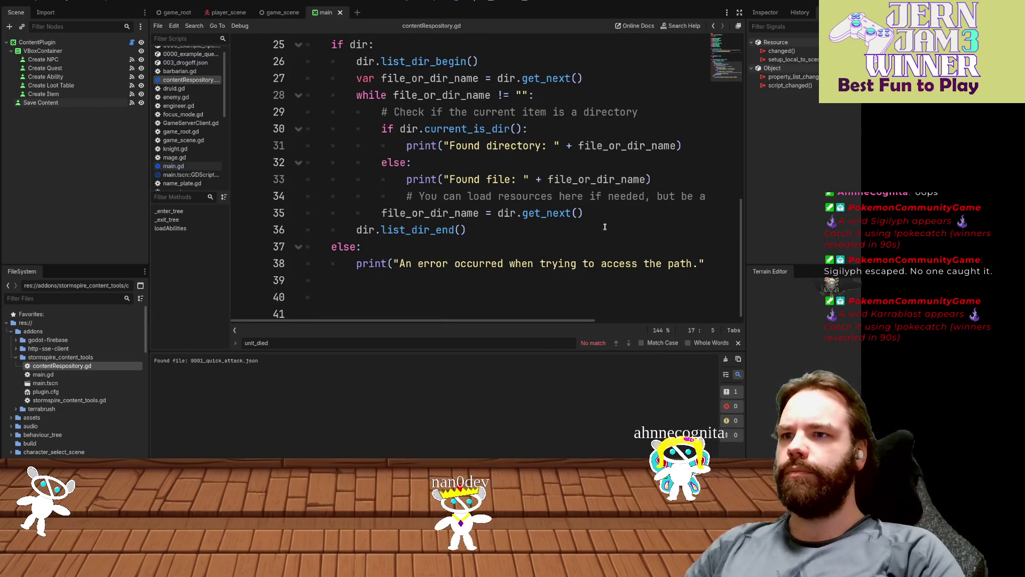
scroll(598, 219, up, 5)
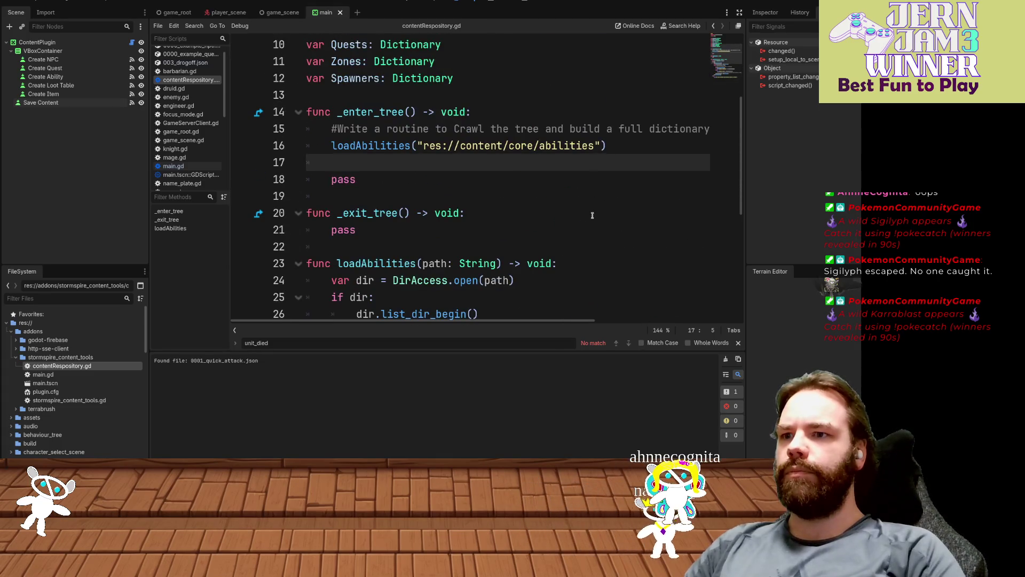
scroll(593, 215, down, 4)
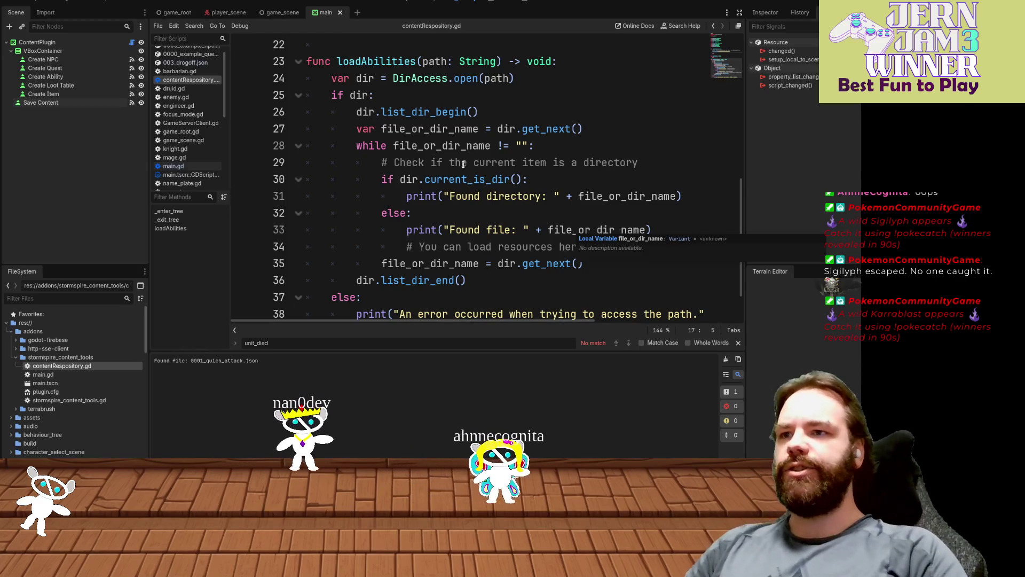
scroll(406, 214, up, 1)
scroll(373, 256, down, 2)
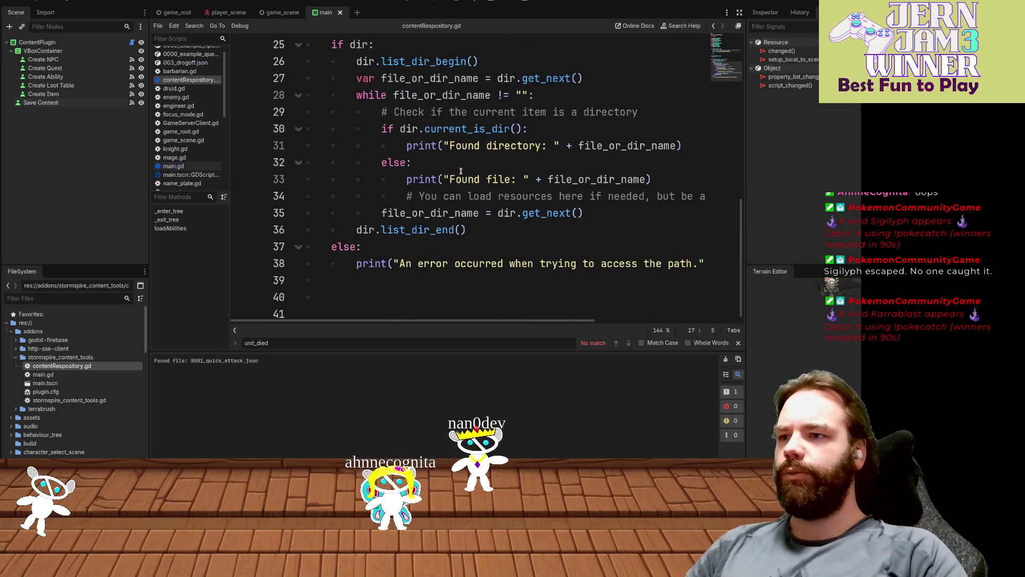
click(322, 302)
- Write func walkDirectory(path: String, onFile: Callable) on line 40 and save
key(BackSpace)
text(func walkDirectory()
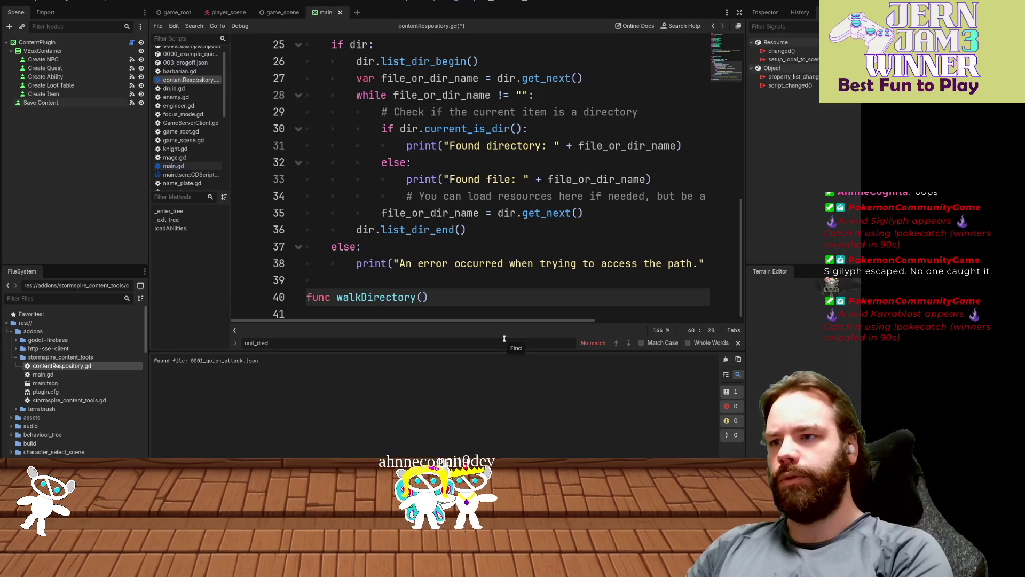
text(path,)
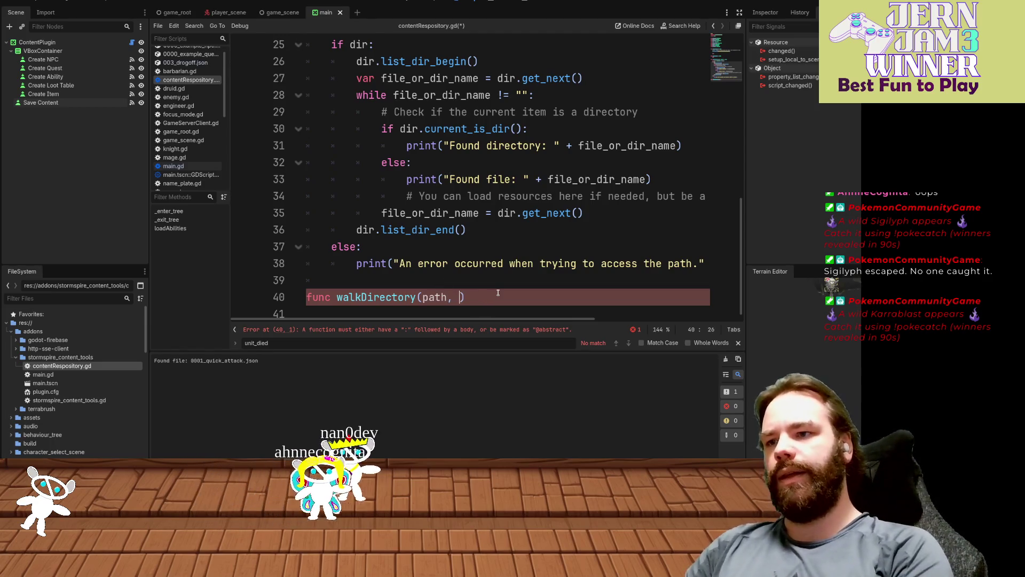
text(File:)
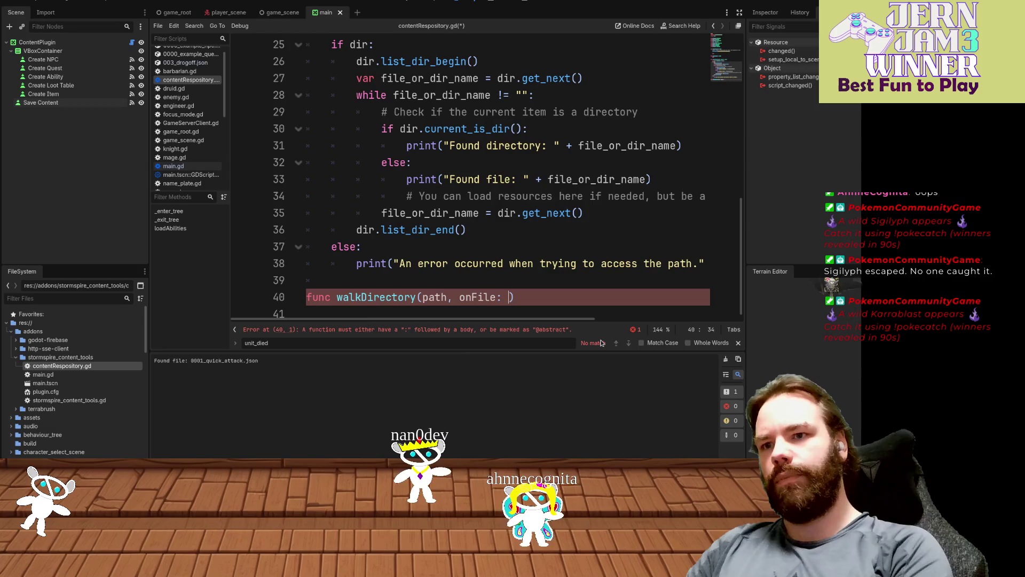
text( Callabl)
key(ctrl+Left)
key(ctrl+Left)
key(ctrl+Left)
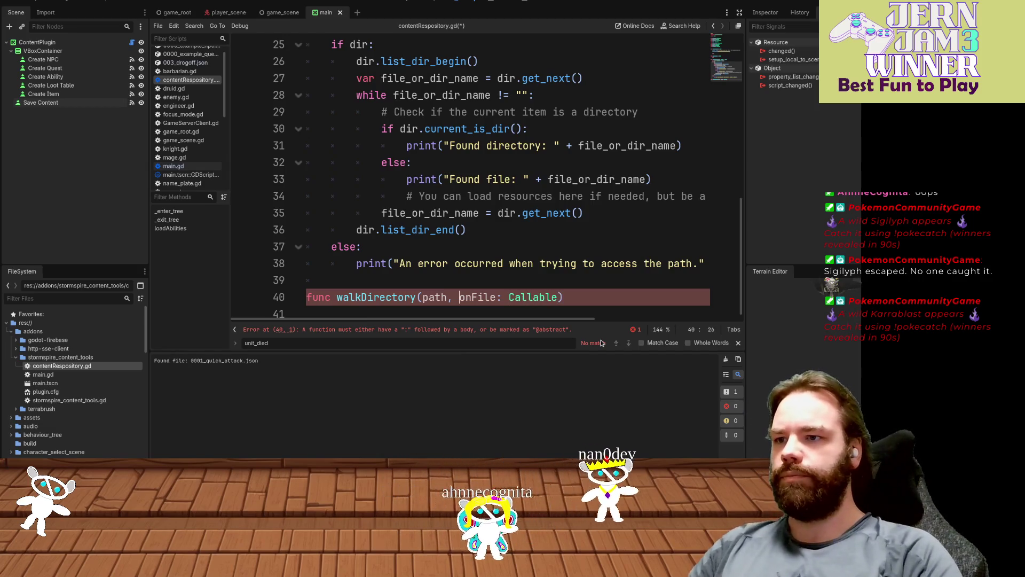
text(:string)
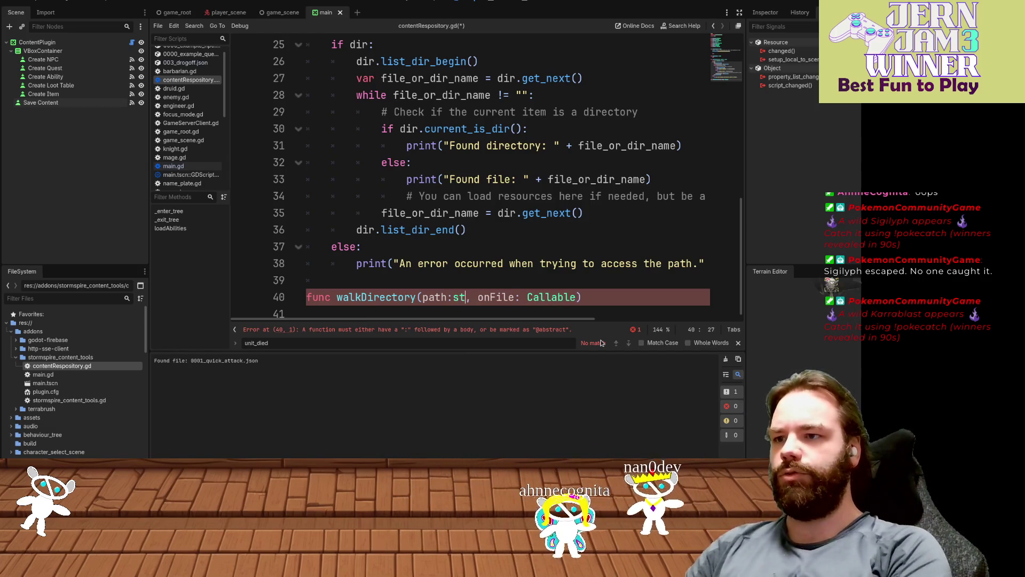
key(Return)
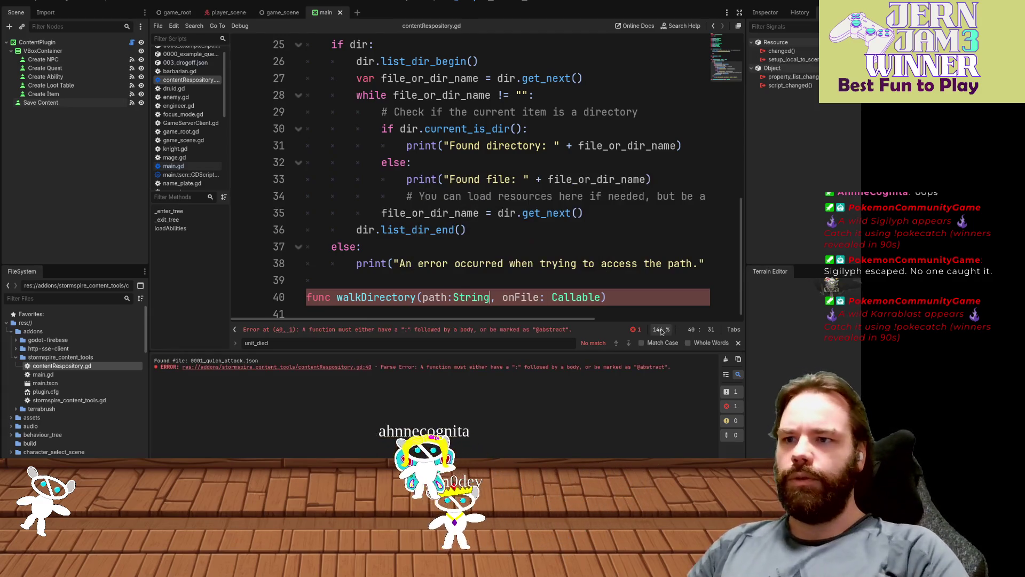
click(643, 288)
key(ctrl+s)
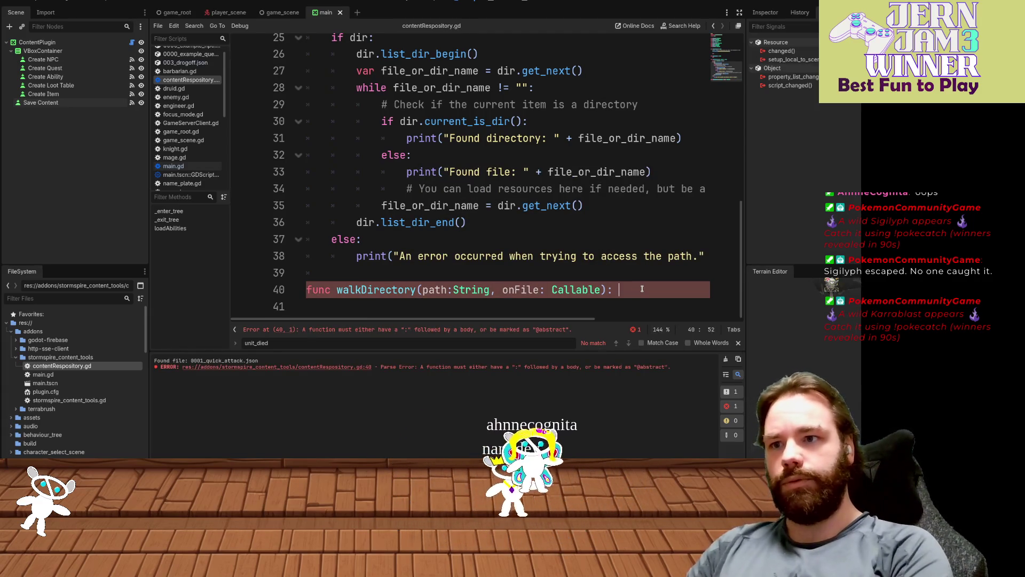
- Add the -> void return type and a pass body, then select loadAbilities' directory-walking code
text(">< )
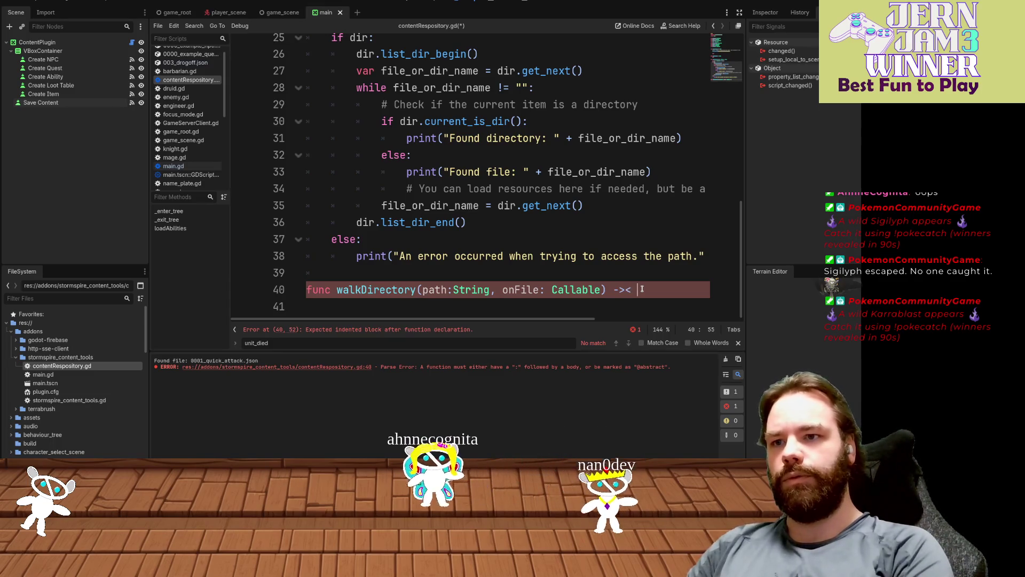
text(o)
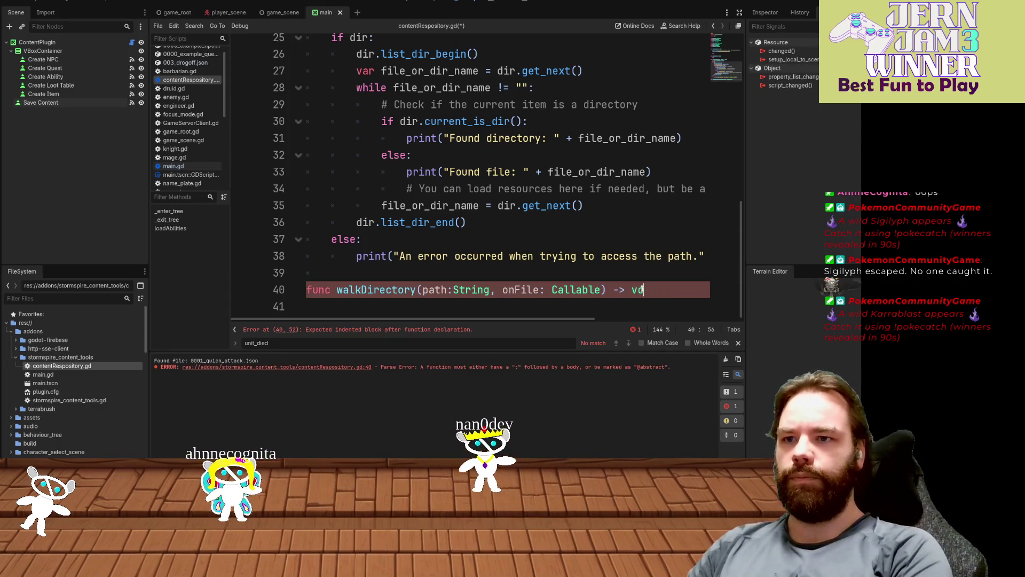
text(")
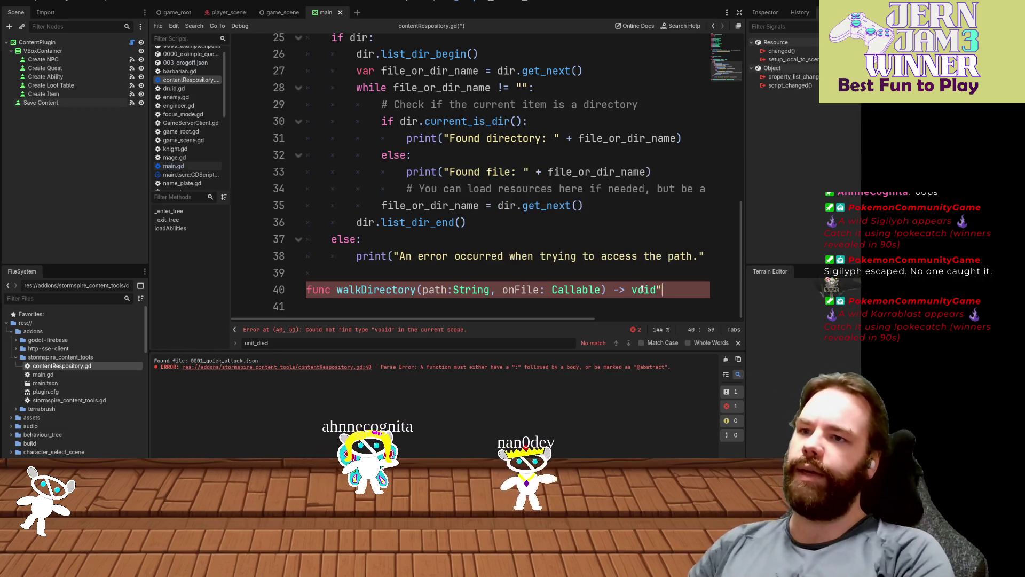
key(Return)
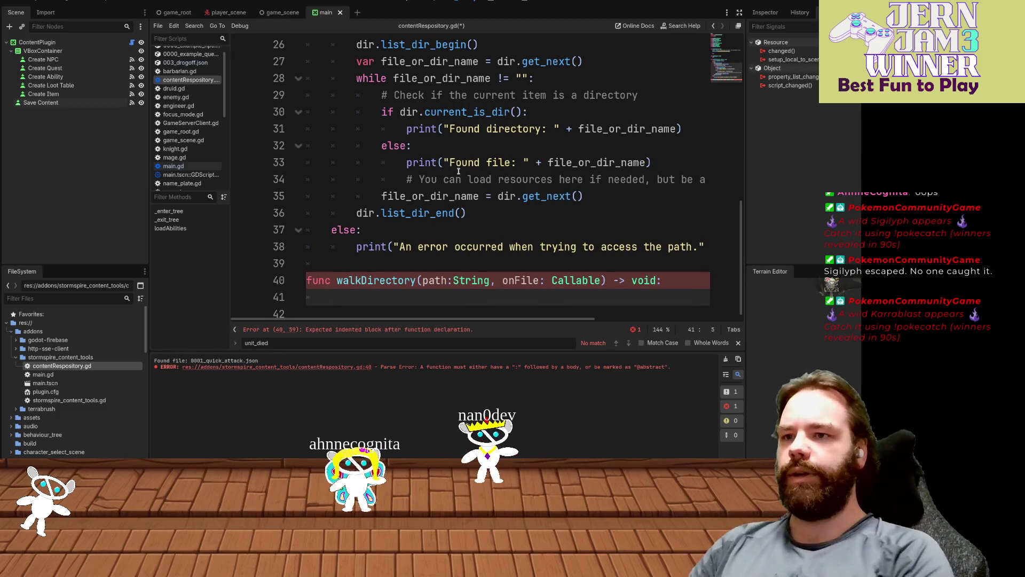
text(pass)
key(Escape)
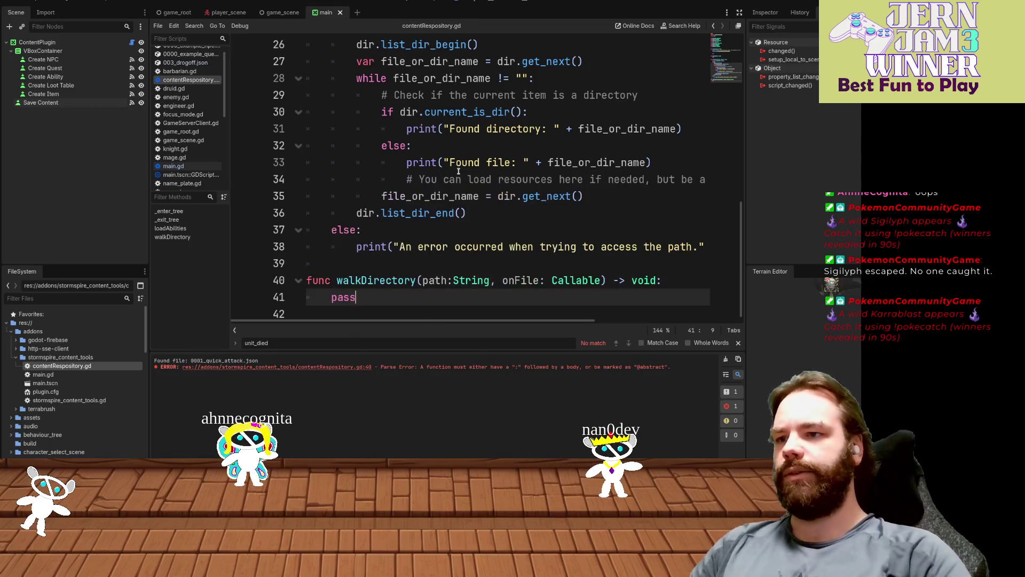
scroll(361, 172, up, 4)
mouse_move(331, 213)
mouse_down()
mouse_move(480, 190)
mouse_move(713, 242)
mouse_up()
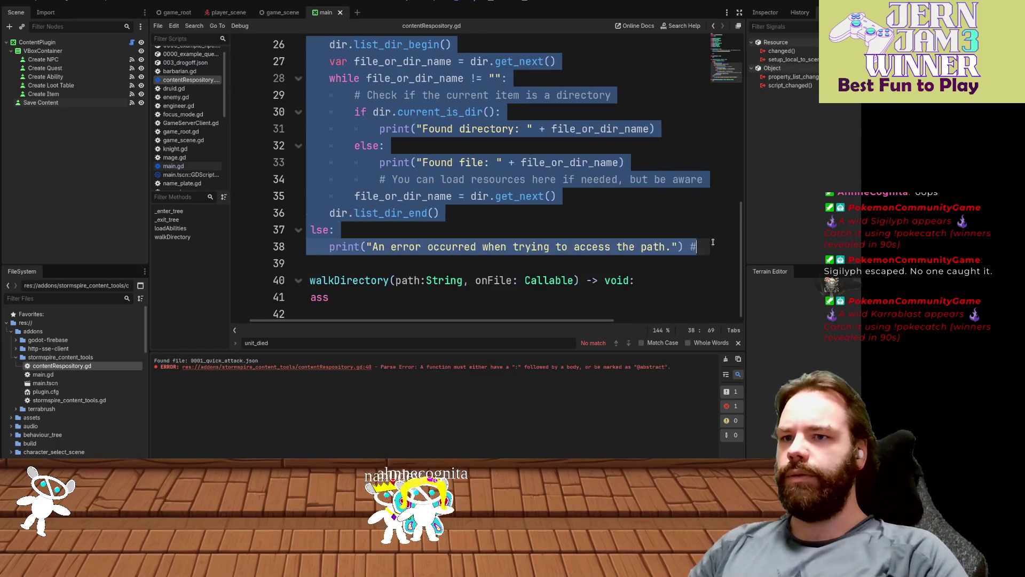
- Move the directory-walking code from loadAbilities into the walkDirectory body
key(Delete)
click(628, 72)
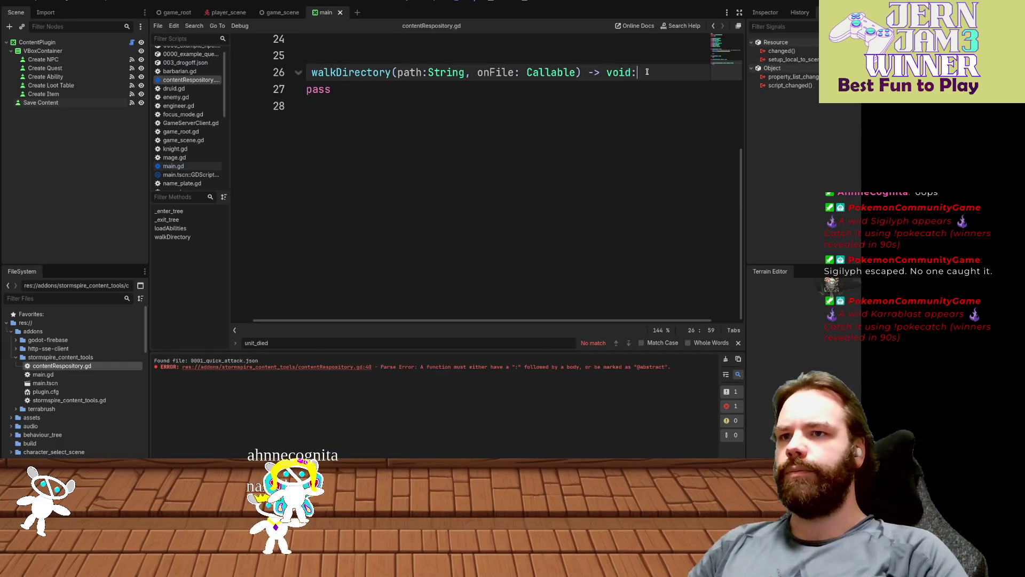
key(ctrl+v)
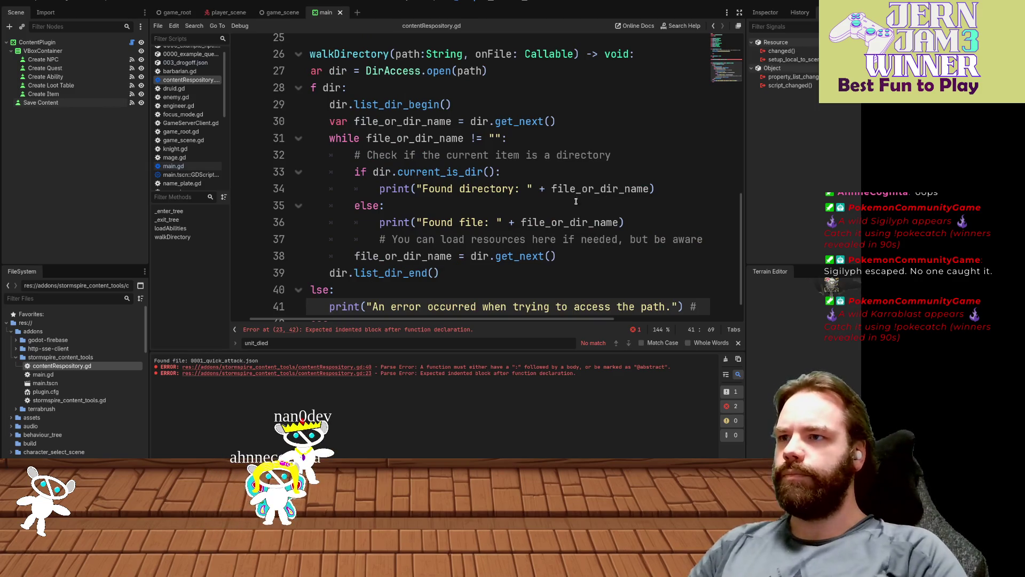
drag(577, 201, 555, 174)
click(540, 189)
- Add a space after 'path:' in the walkDirectory signature
scroll(536, 195, down, 1)
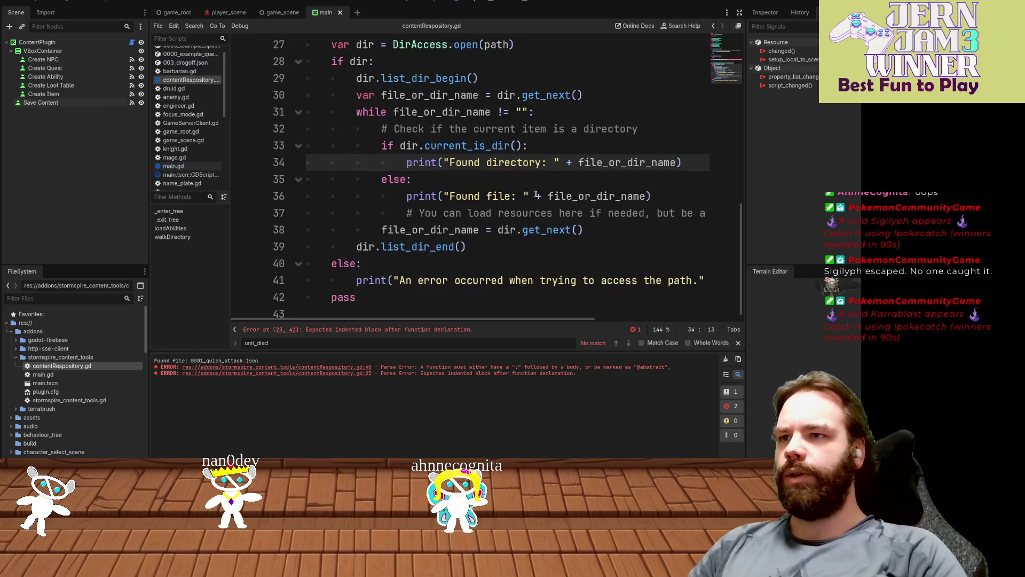
scroll(536, 195, up, 2)
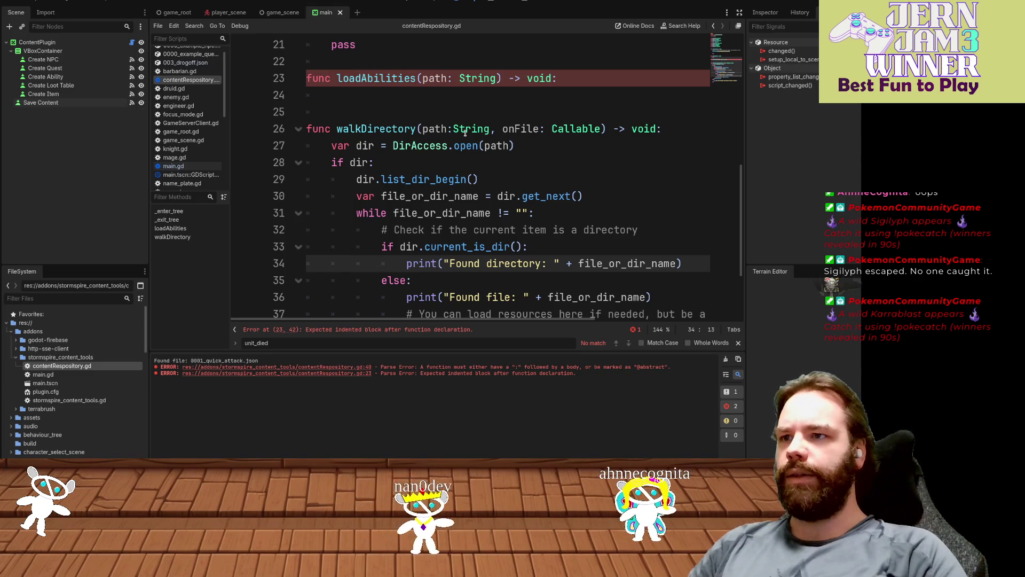
click(450, 129)
key(Down)
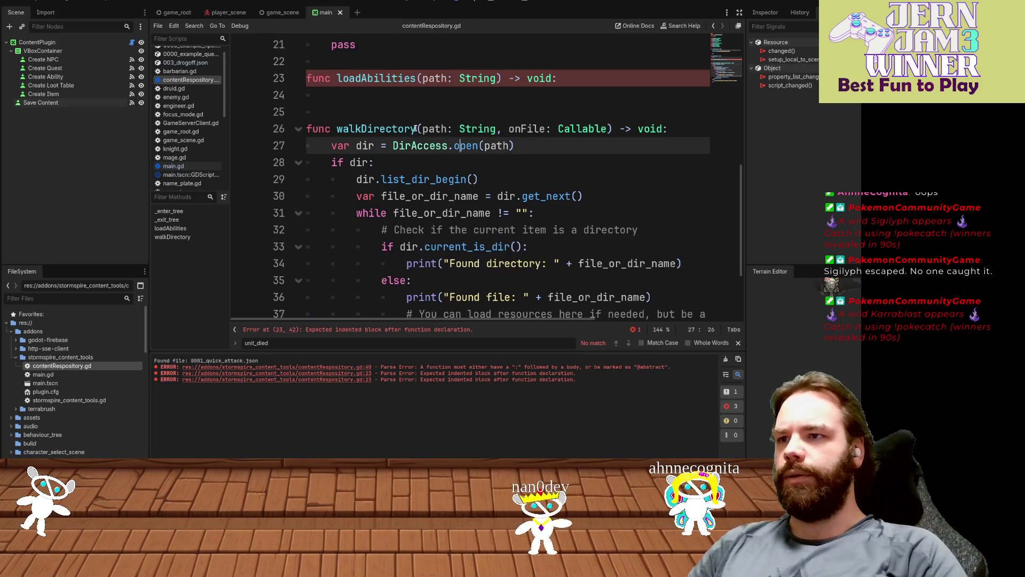
scroll(689, 159, down, 1)
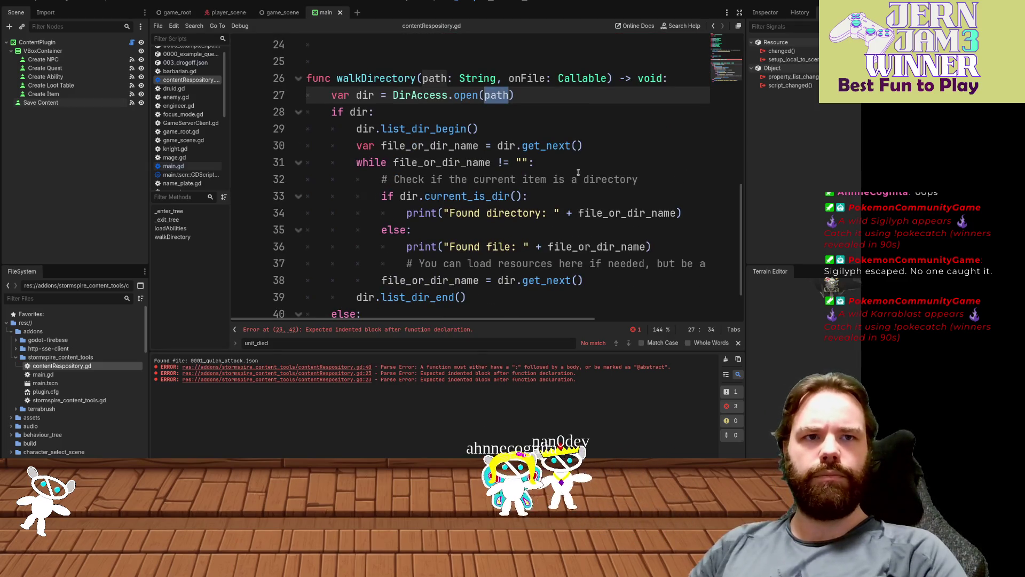
- Review the walkDirectory loop branches and the onFile parameter in the signature
click(406, 230)
click(633, 181)
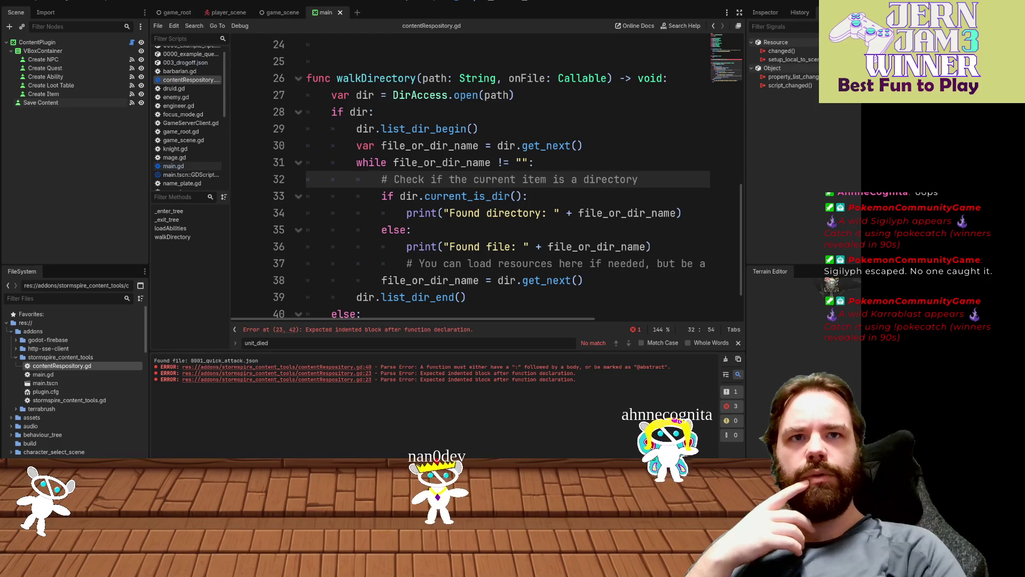
click(645, 160)
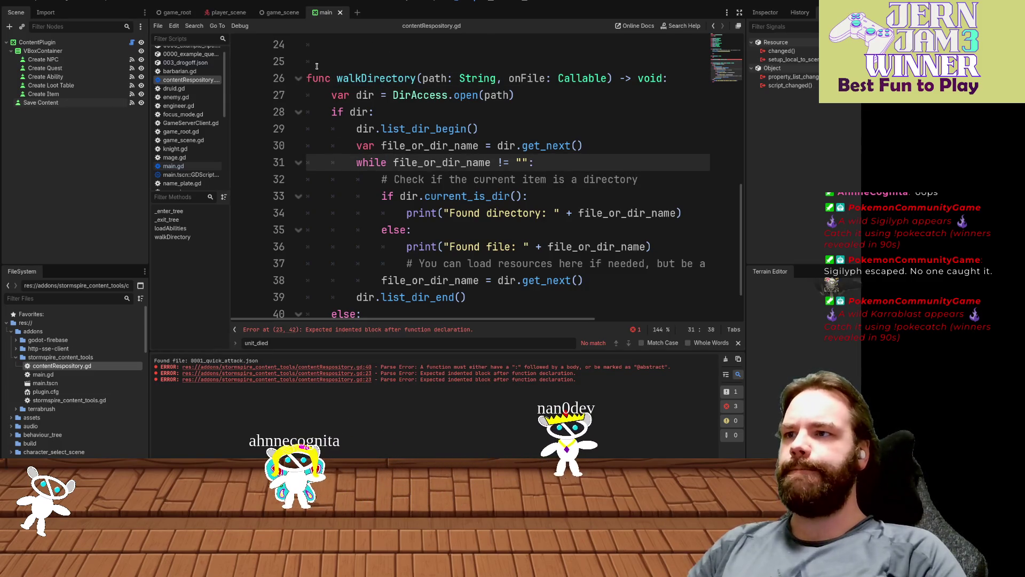
scroll(474, 155, down, 1)
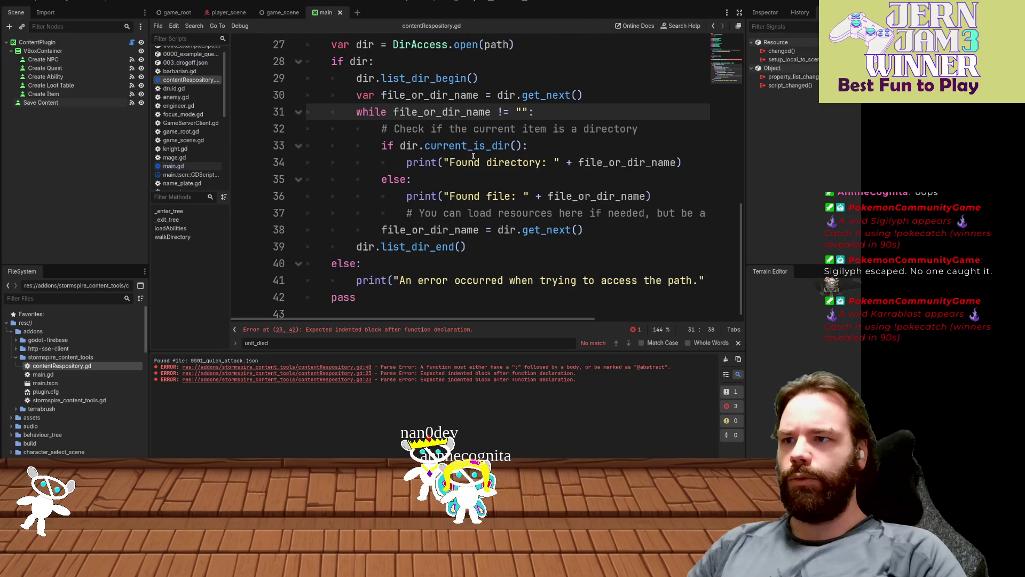
click(667, 198)
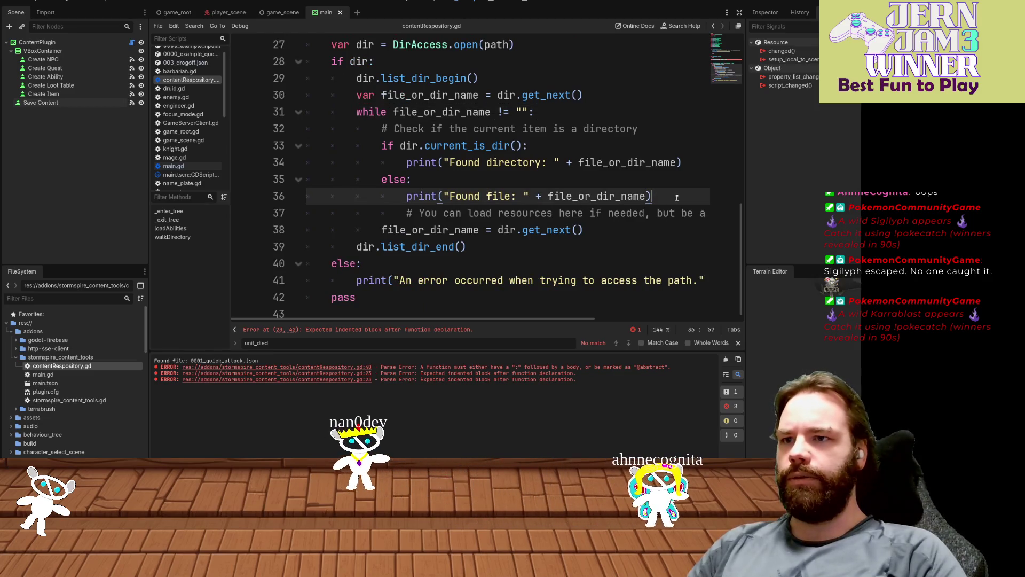
scroll(614, 160, up, 2)
double_click(527, 129)
scroll(534, 131, down, 2)
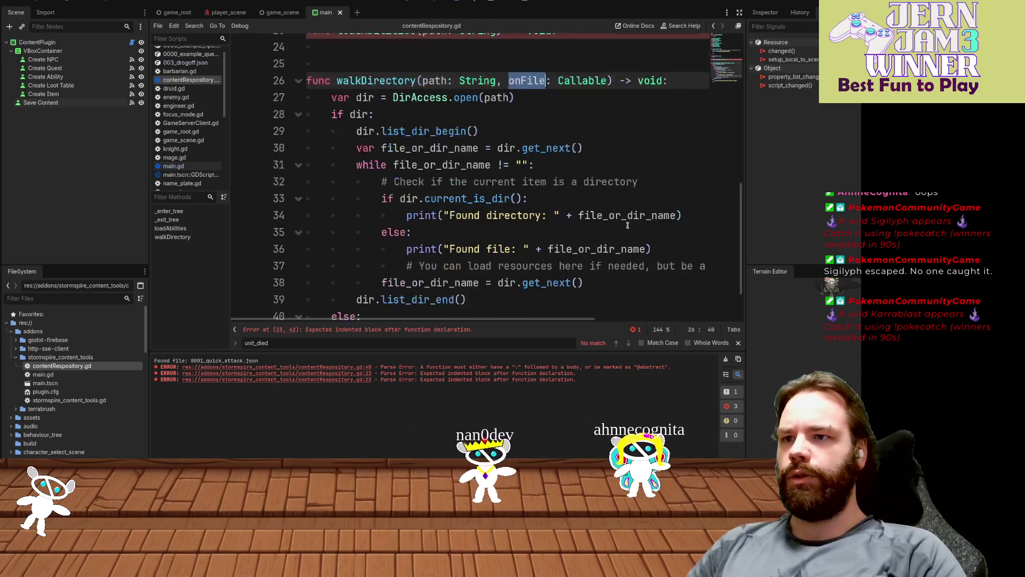
click(662, 198)
- Add onFile(file_or_dir_name) below the 'Found file' print and save
key(Return)
text(onFile)
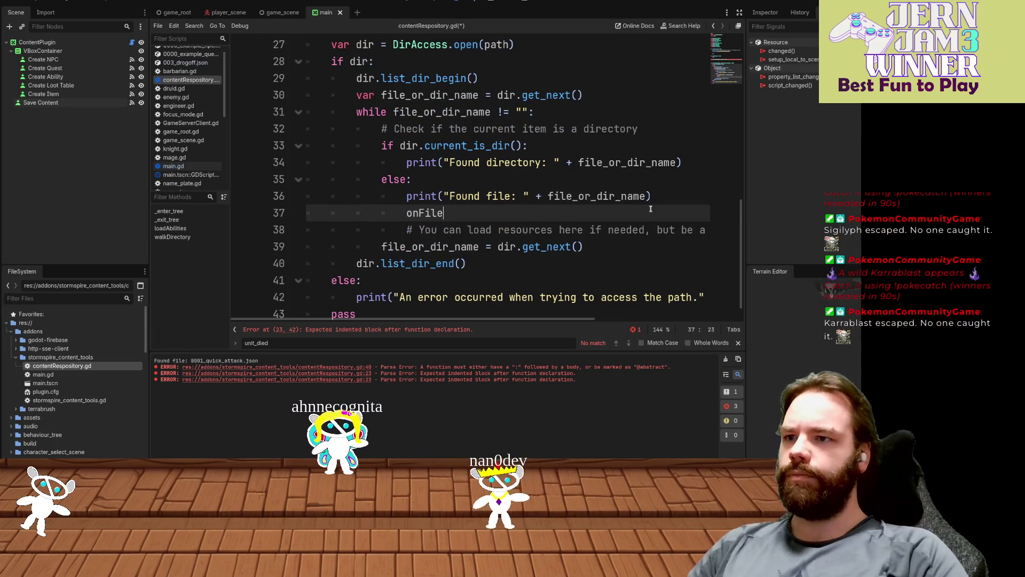
click(632, 196)
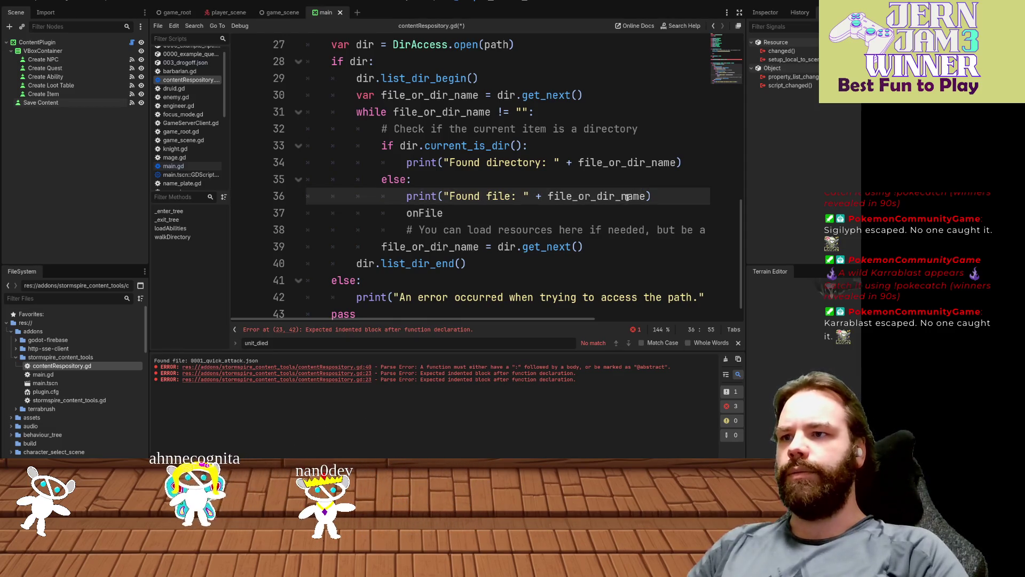
double_click(632, 196)
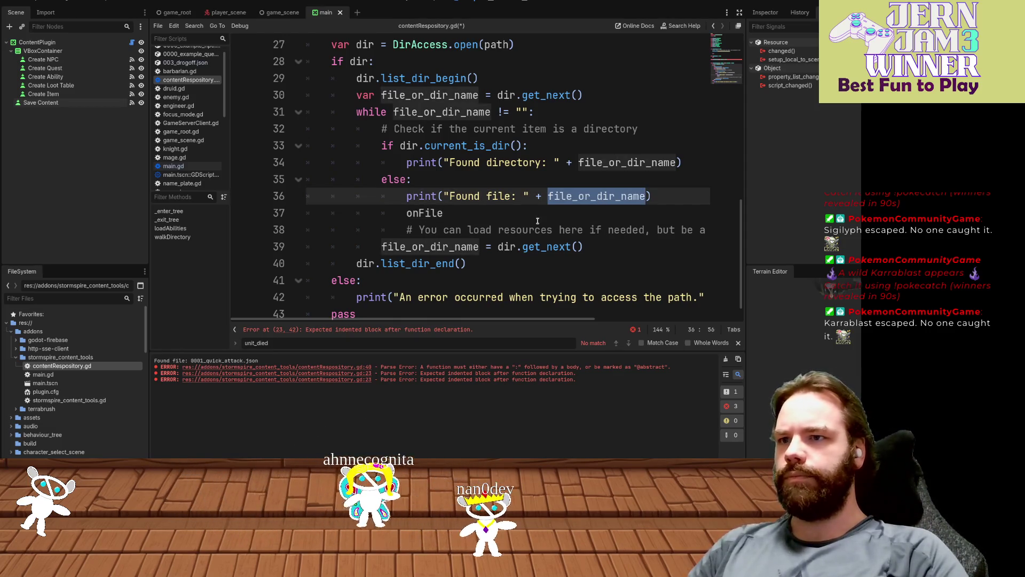
click(446, 212)
text((file_or_dir_name)
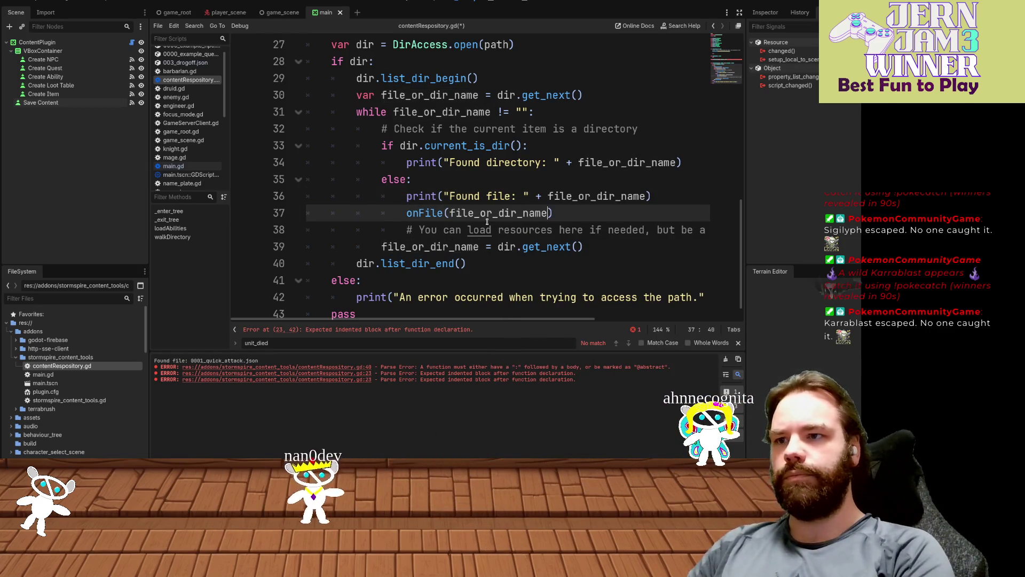
text())
key(ctrl+s)
- Prefix the onFile argument with path + so it receives the full path, and save
scroll(551, 237, up, 1)
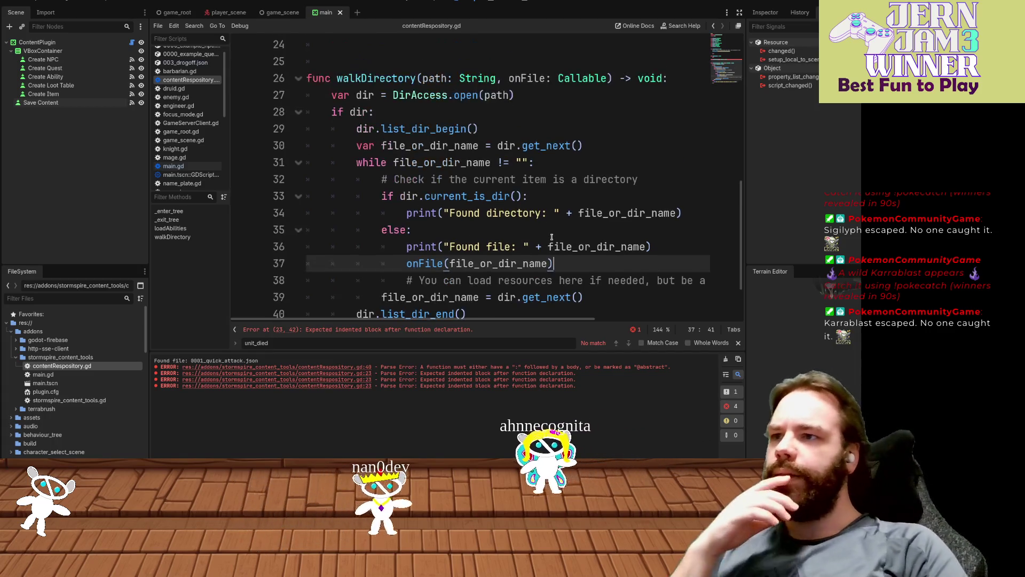
click(510, 95)
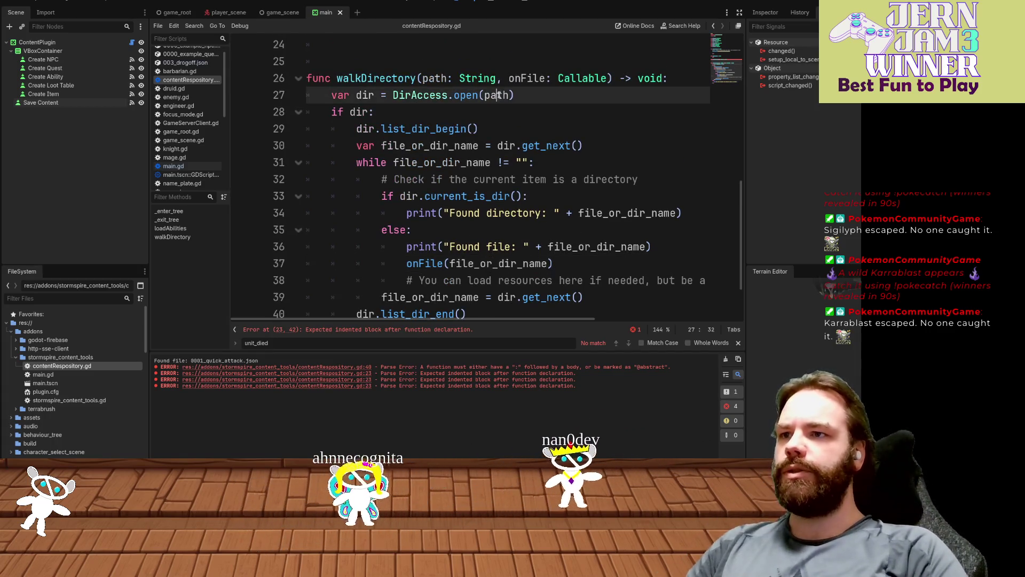
scroll(455, 200, down, 1)
click(450, 196)
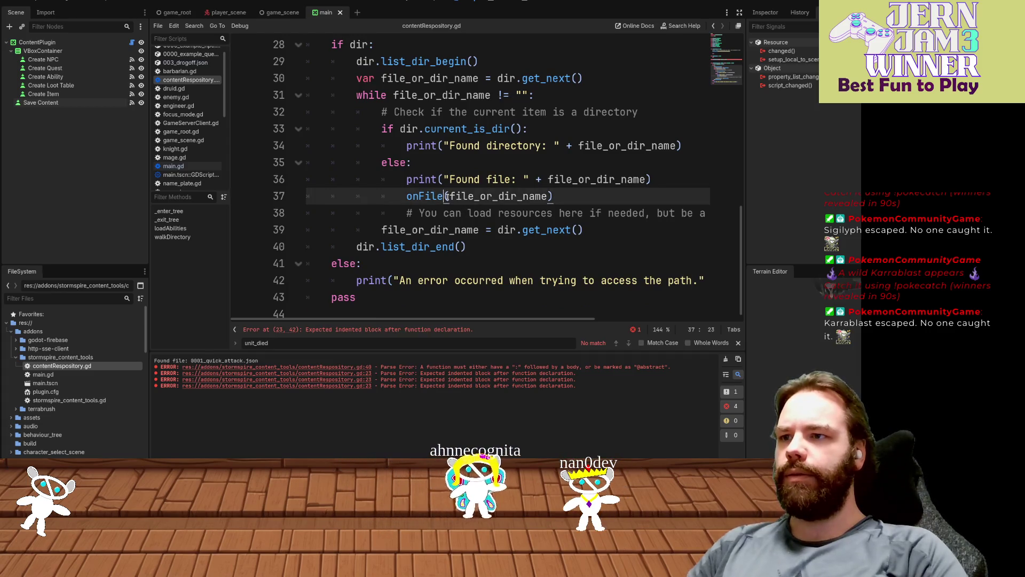
text(path +)
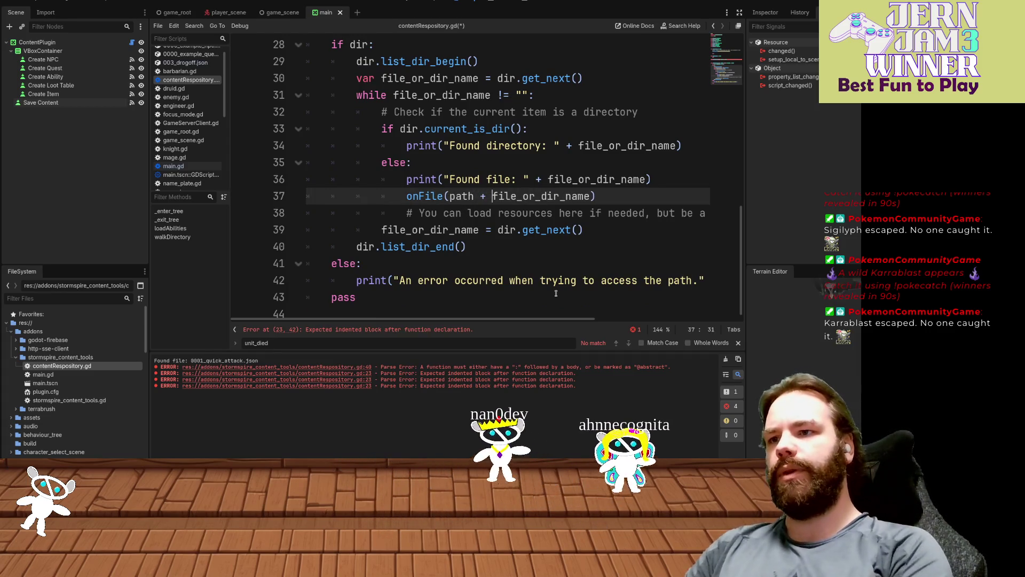
key(ctrl+s)
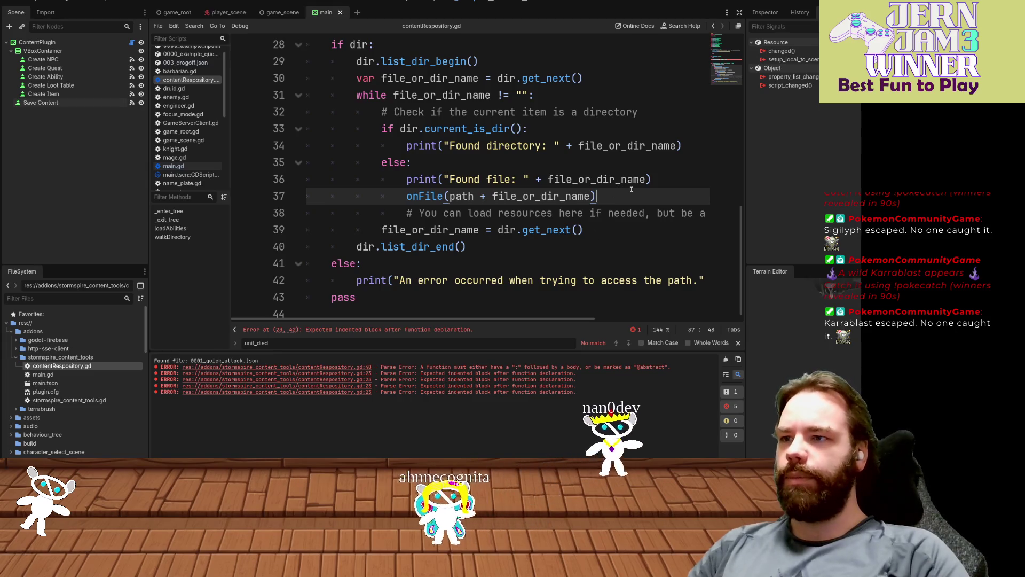
scroll(631, 189, up, 2)
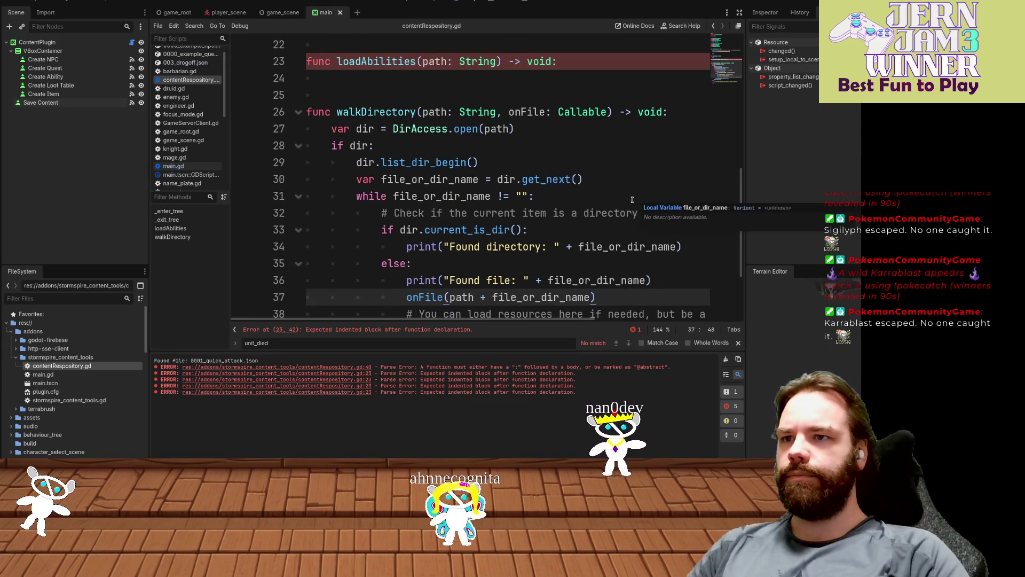
scroll(620, 219, down, 1)
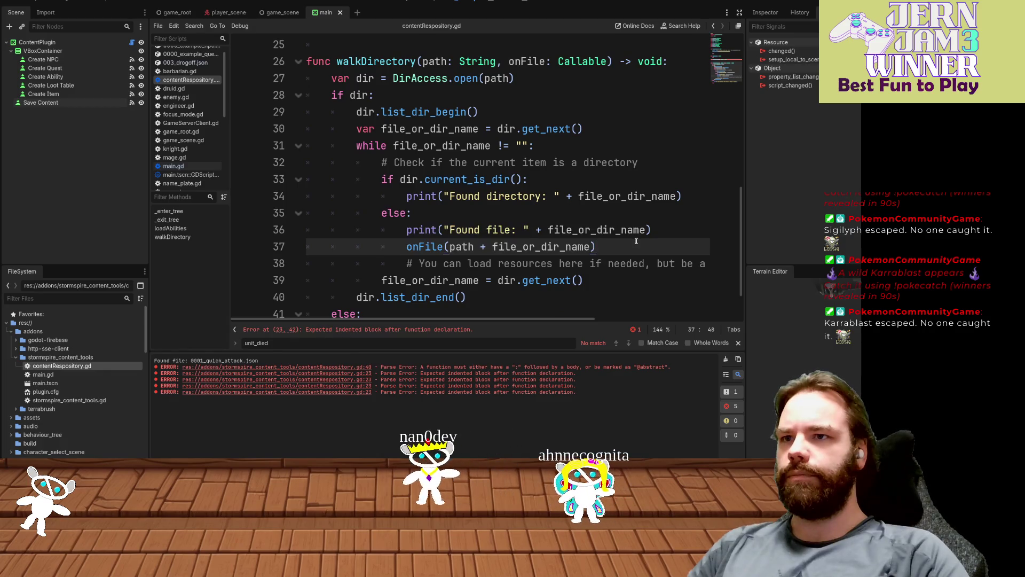
click(621, 263)
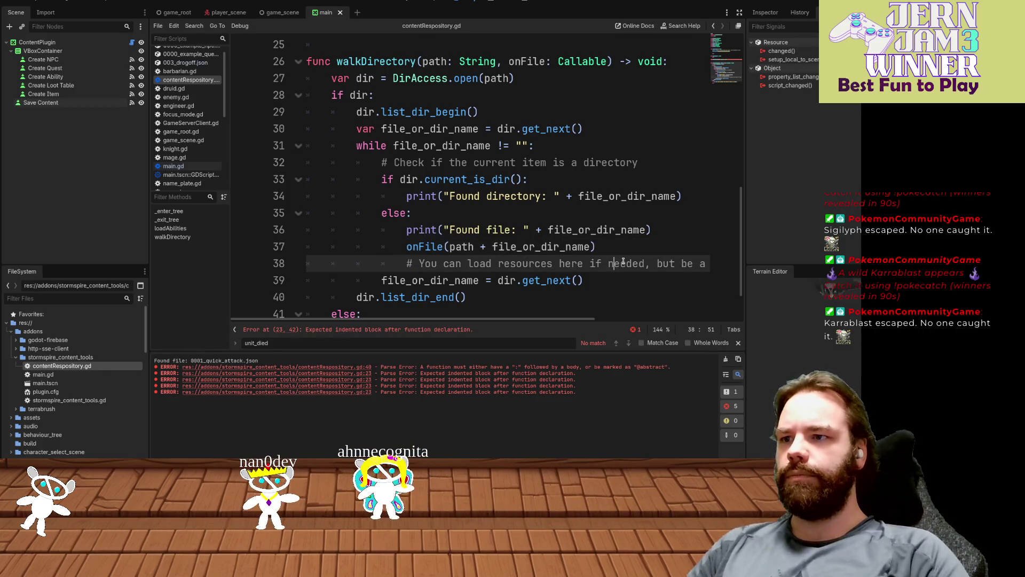
click(620, 255)
- Comment out and delete the 'Found file' print line
click(669, 229)
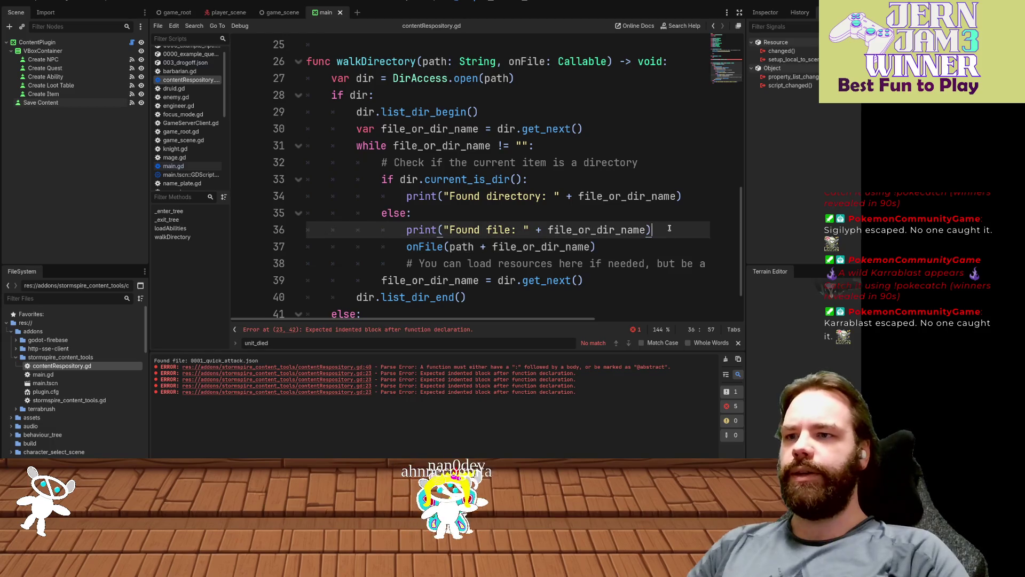
key(ctrl+k)
drag(670, 228, 663, 221)
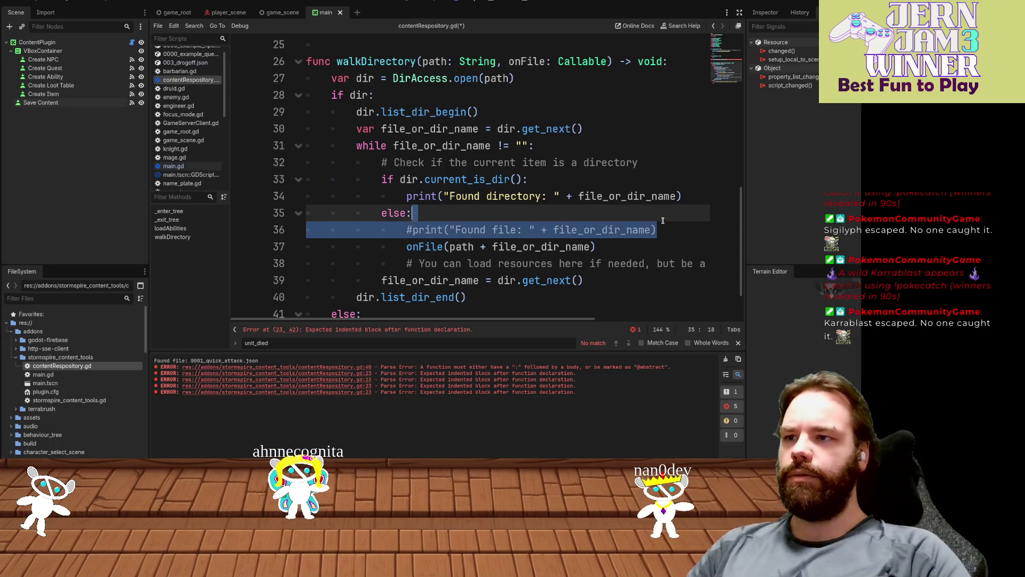
key(BackSpace)
- Try replacing the 'Found directory' print with a walkDirectory call, then undo it
click(693, 193)
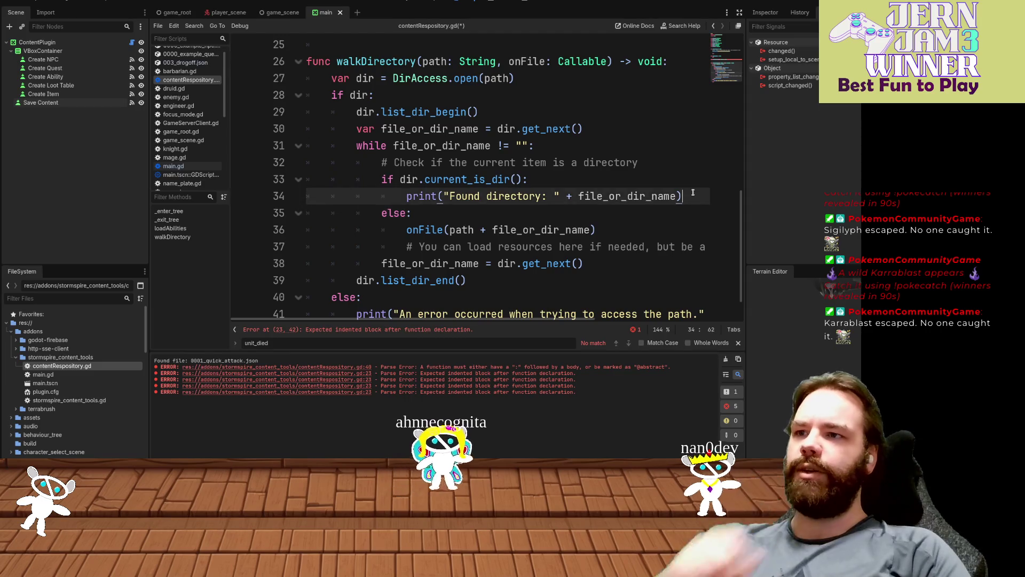
drag(676, 187, 680, 186)
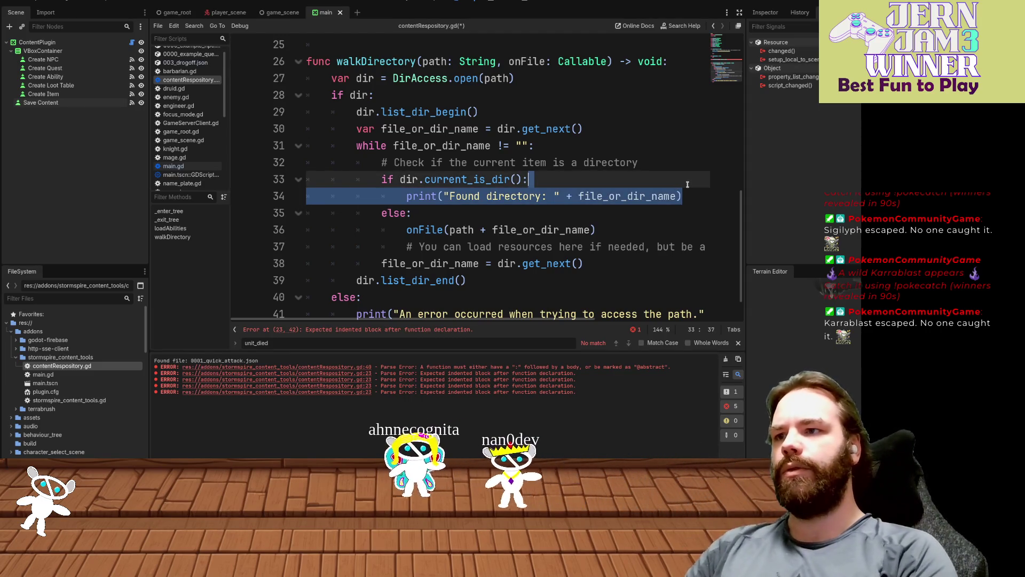
key(Return)
text(walk)
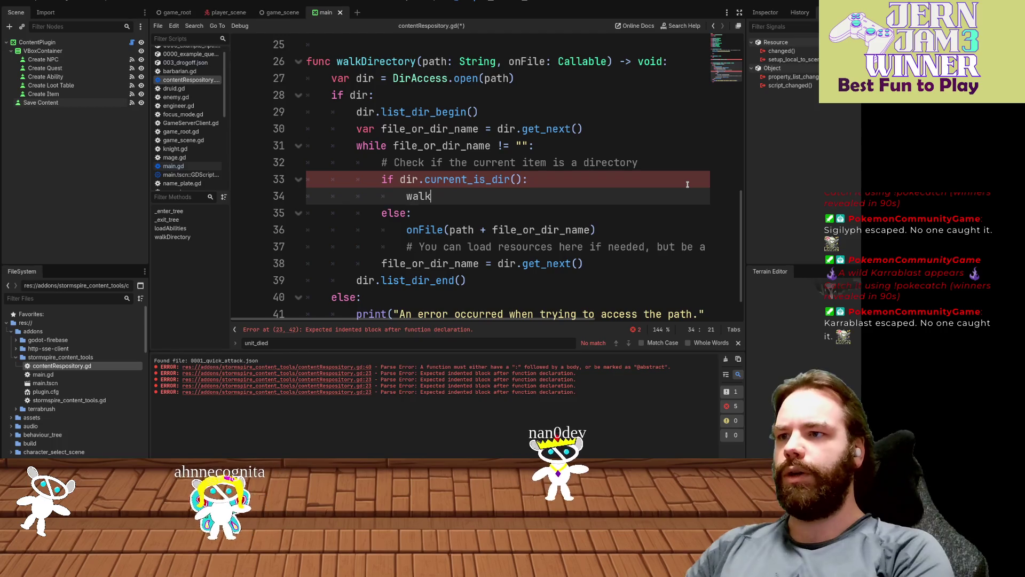
key(Return)
text(path+)
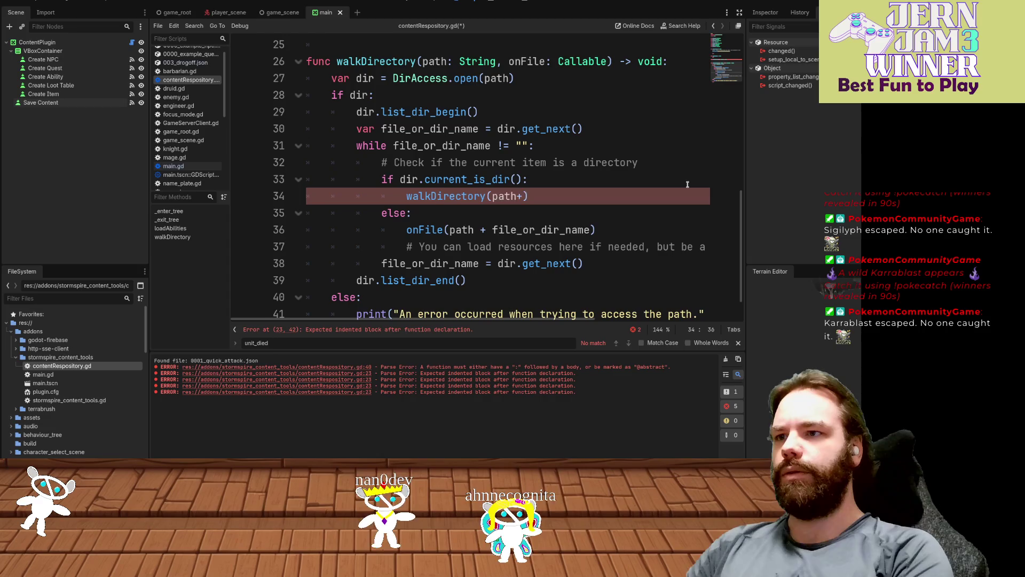
key(ctrl+z)
key(ctrl+z)
key(ctrl+z)
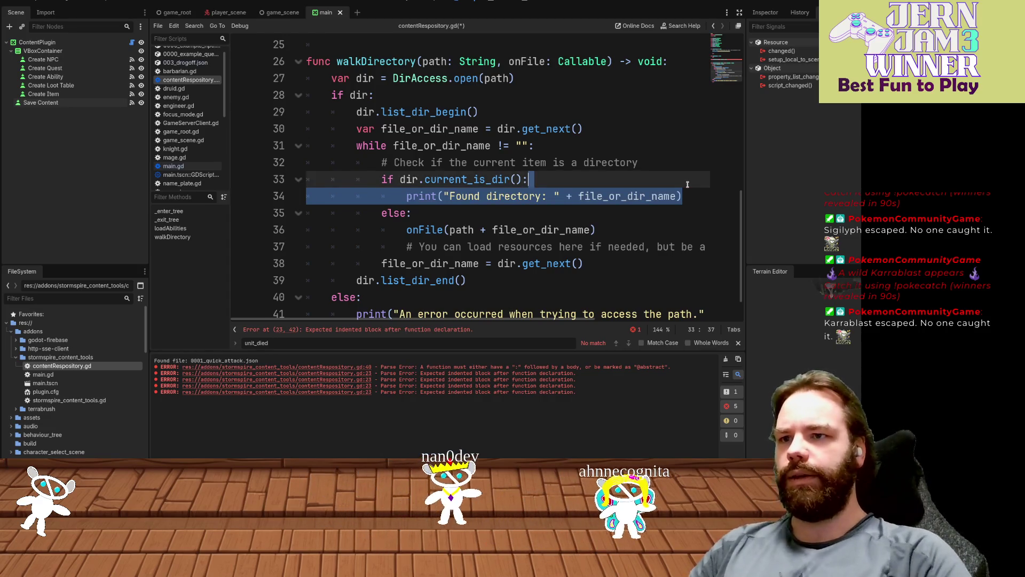
double_click(649, 197)
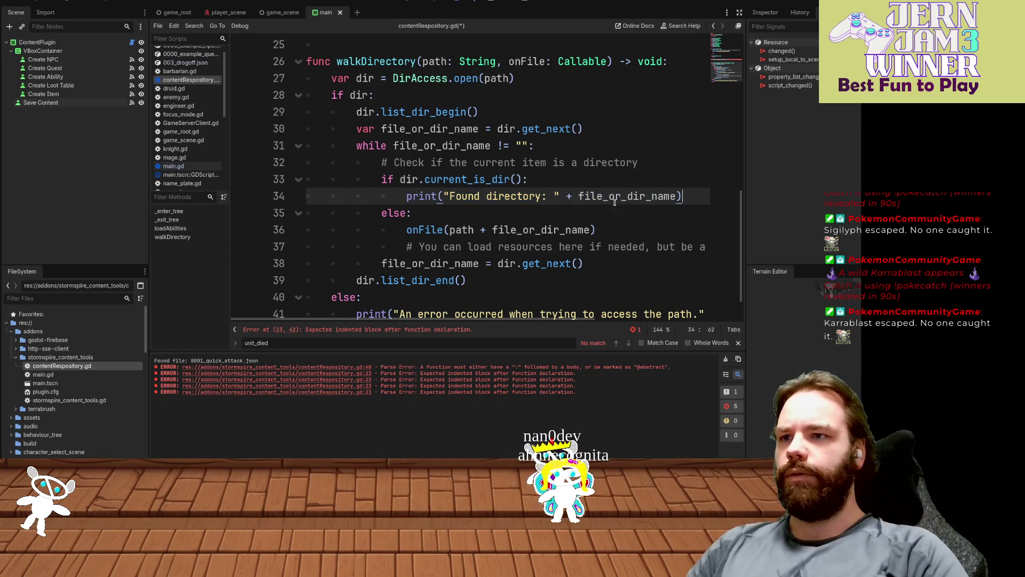
- Insert a recursive walkDirectory(path + '/' + file_or_dir_name call in the directory branch and save
click(641, 178)
key(Return)
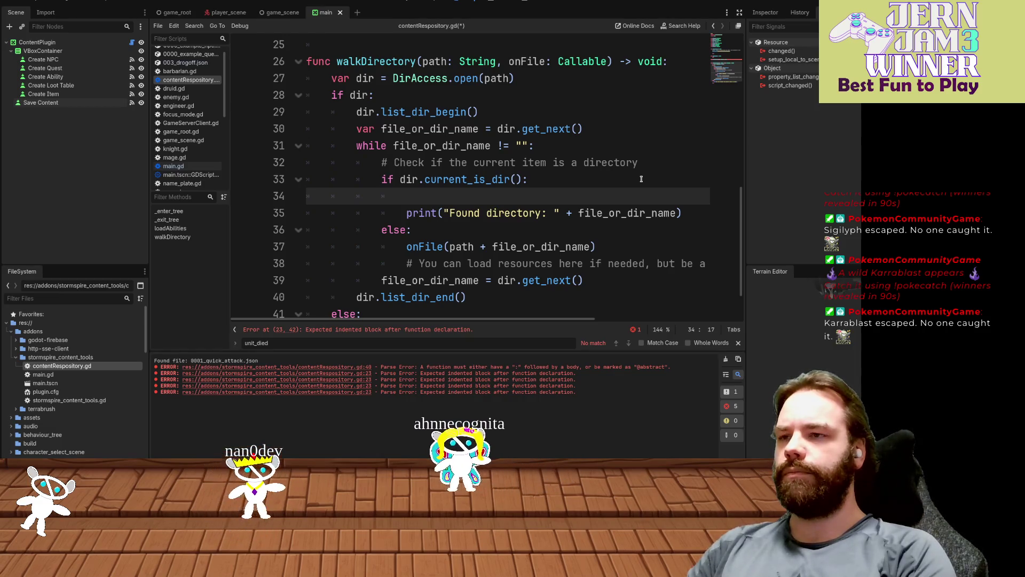
text(W)
key(BackSpace)
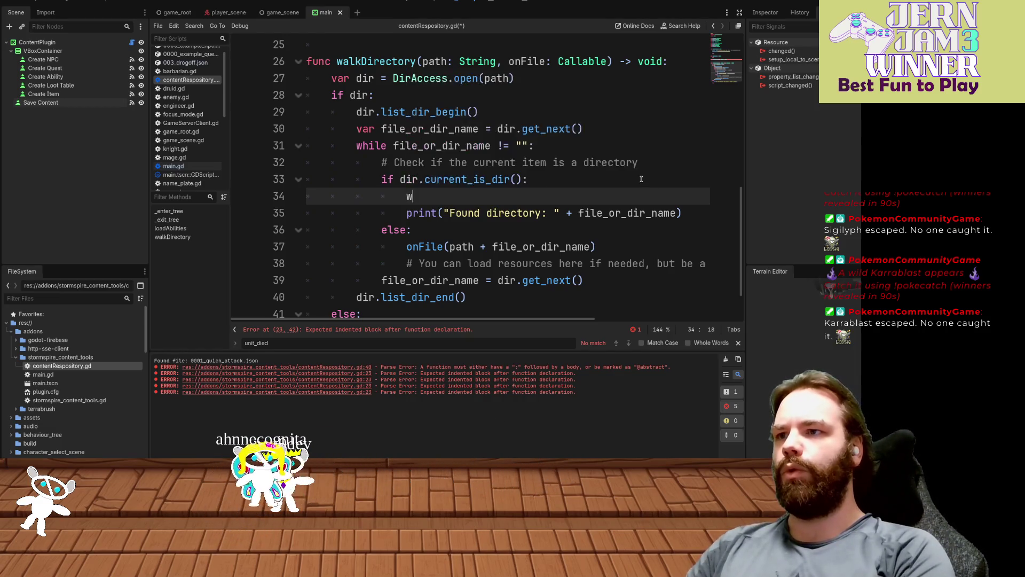
text(w)
key(Return)
text(file_or_dir_name)
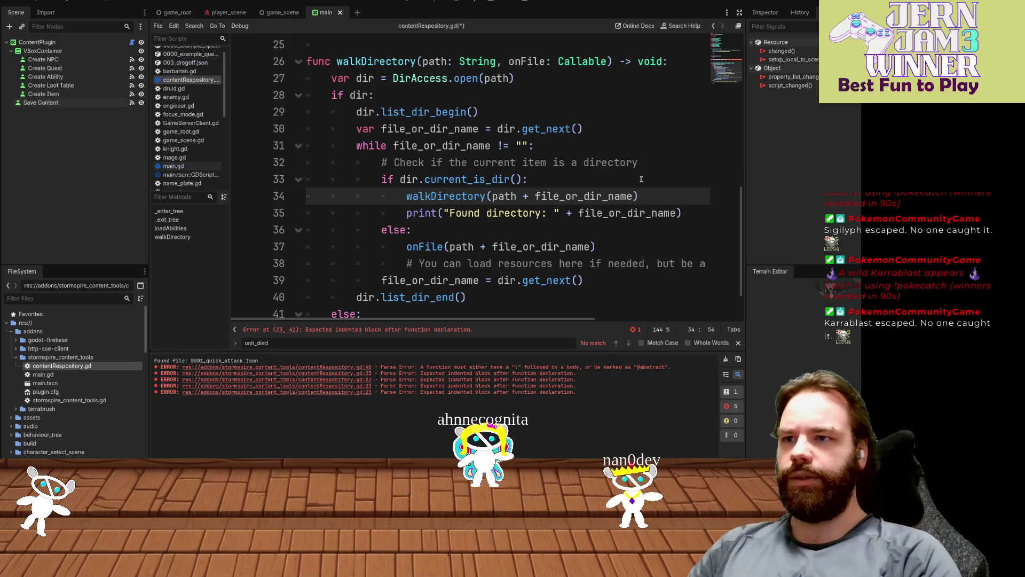
text( +  )
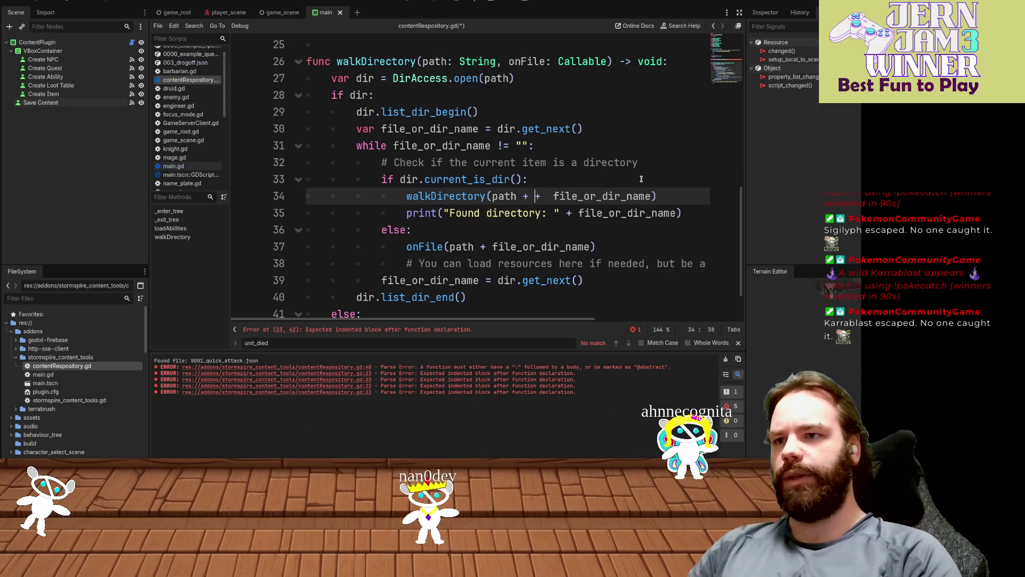
text('/)
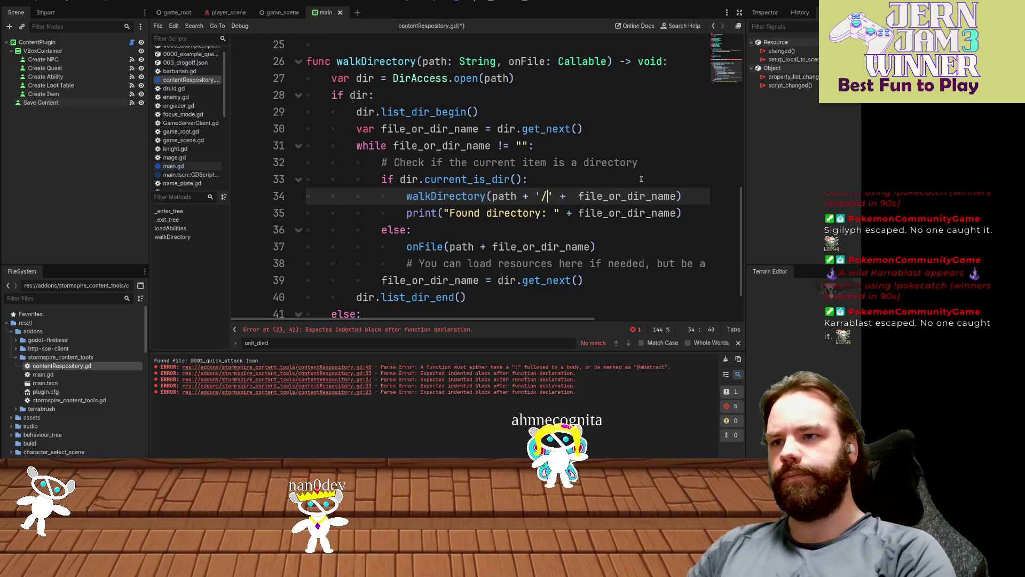
key(End)
key(ctrl+s)
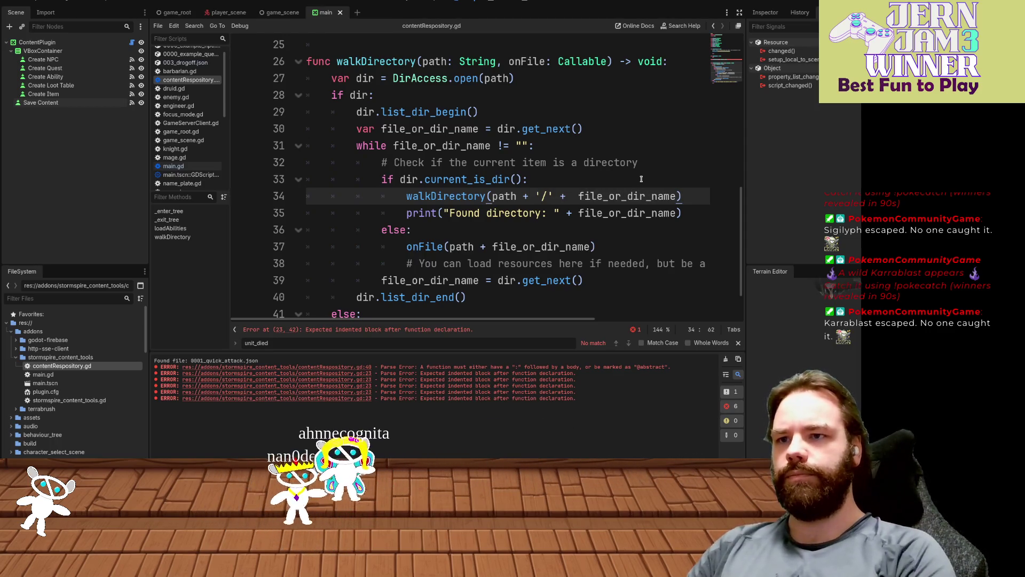
- Pass onFile as the recursive call's second argument, close it, and delete the 'Found directory' print
text(onFile))
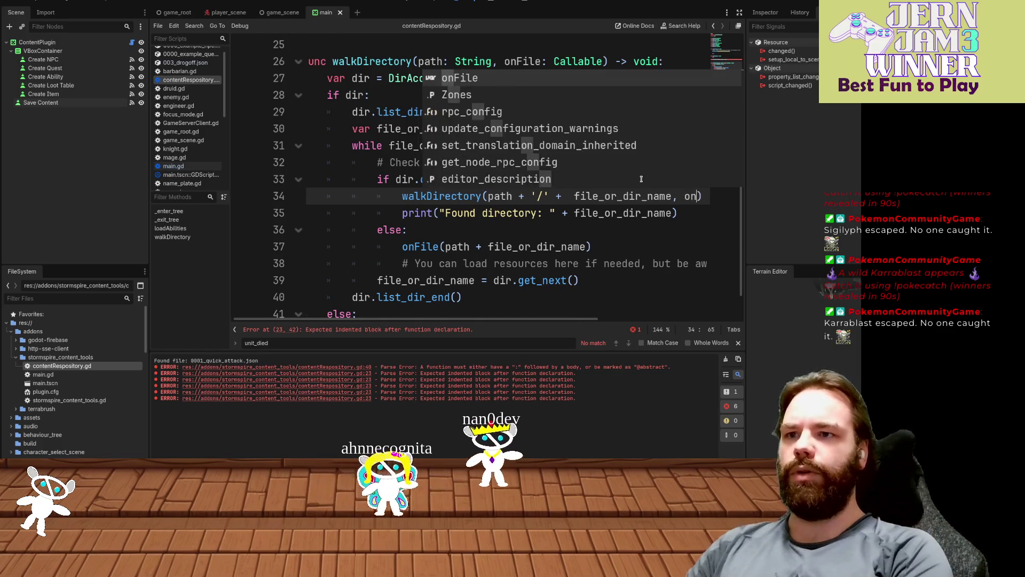
key(Down)
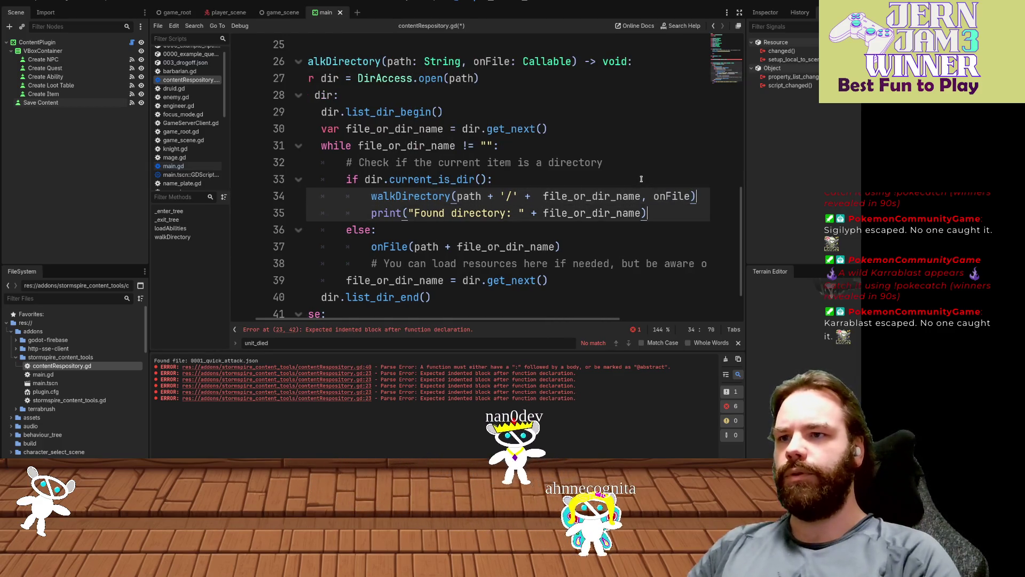
text())
key(ctrl+s)
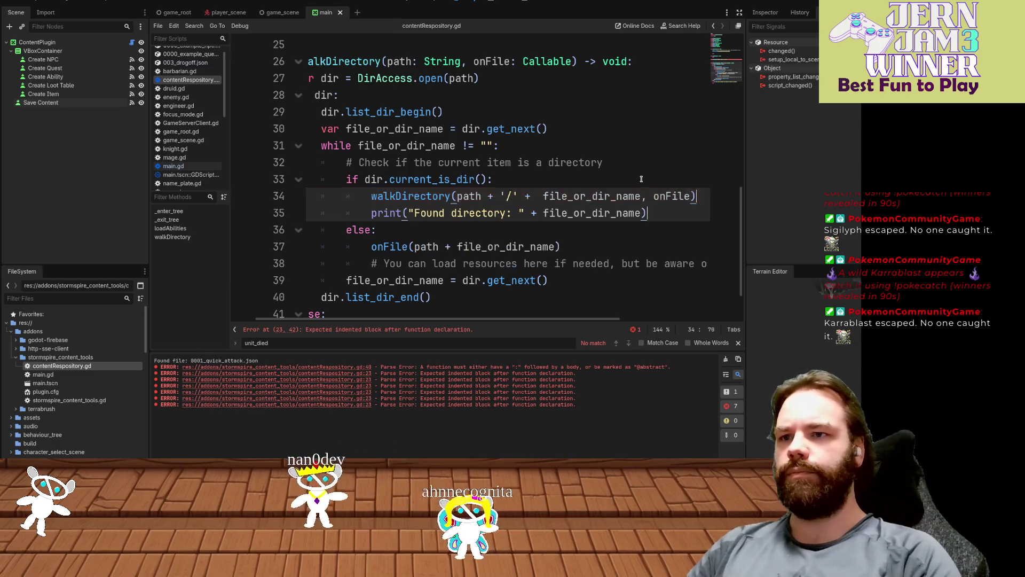
key(Down)
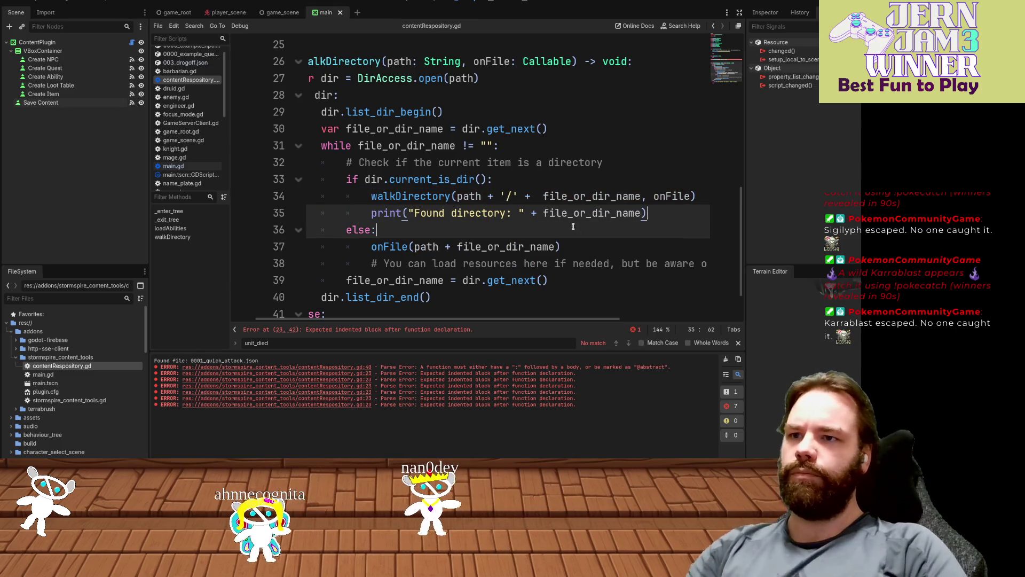
key(shift+Up)
key(BackSpace)
key(Down)
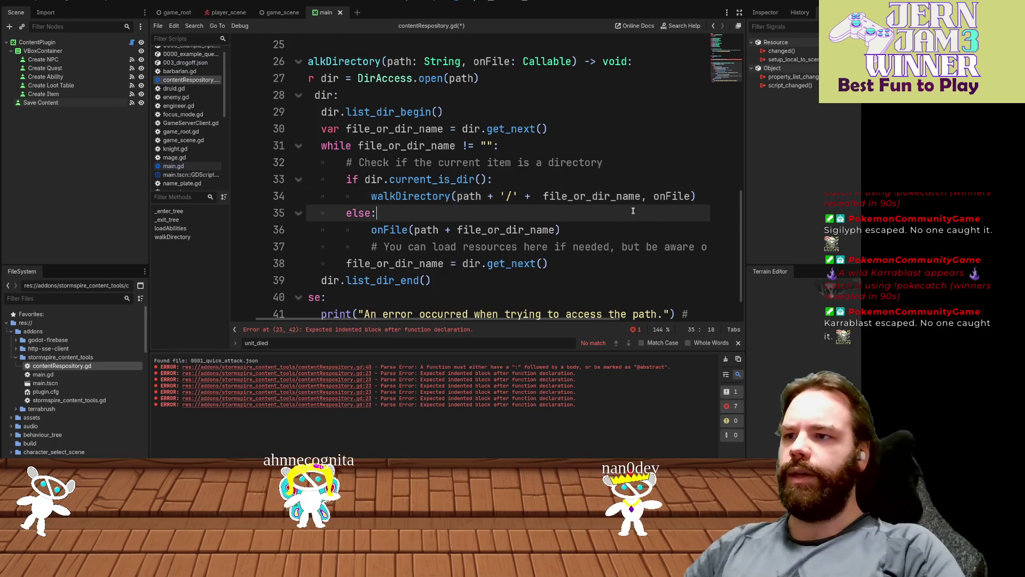
scroll(688, 257, down, 1)
drag(695, 284, 320, 263)
click(473, 281)
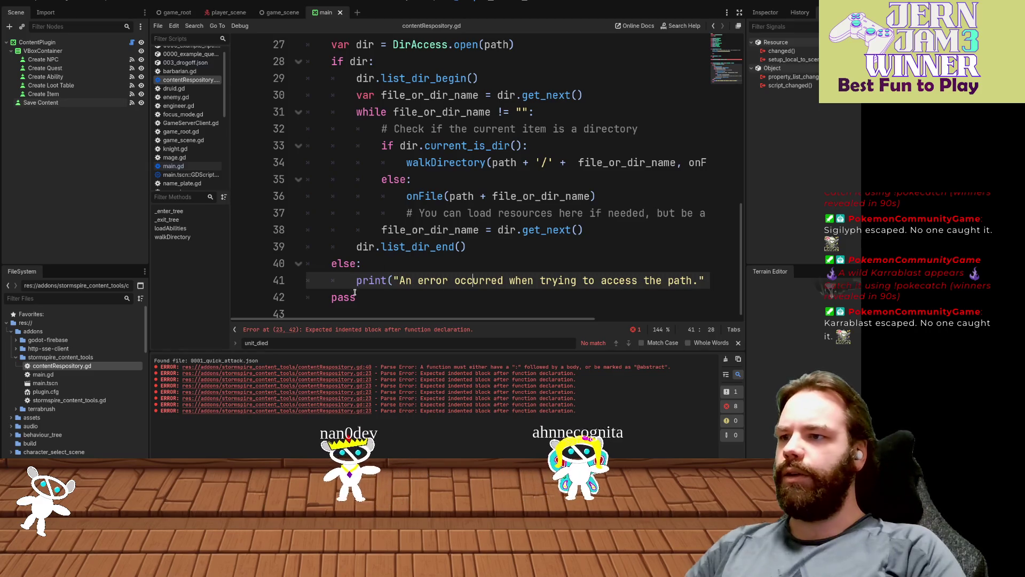
- On line 24, start the call walkDirectory(path, func(filePath) in loadAbilities
scroll(561, 273, up, 3)
scroll(505, 196, up, 1)
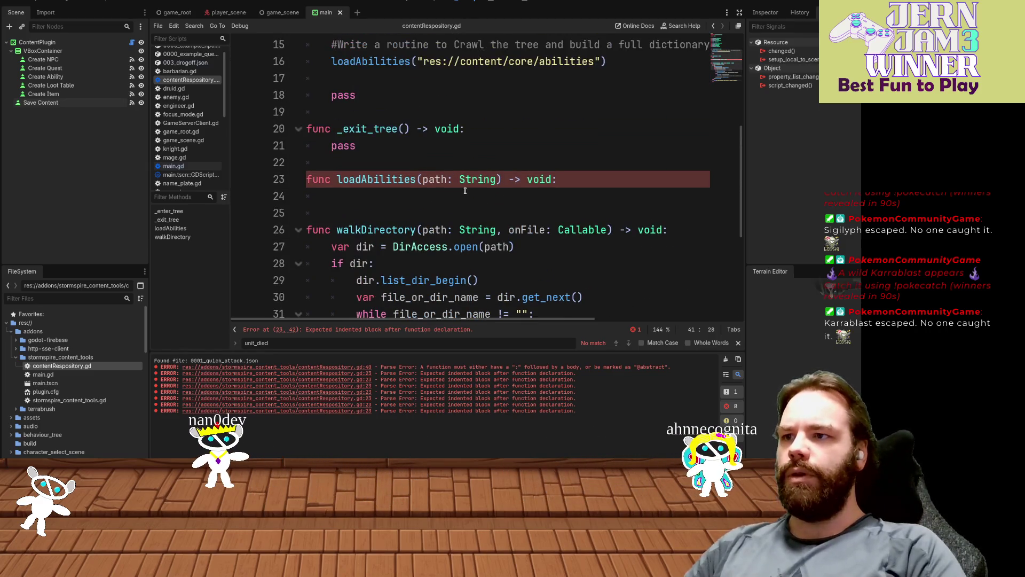
click(469, 198)
text(wl)
key(Return)
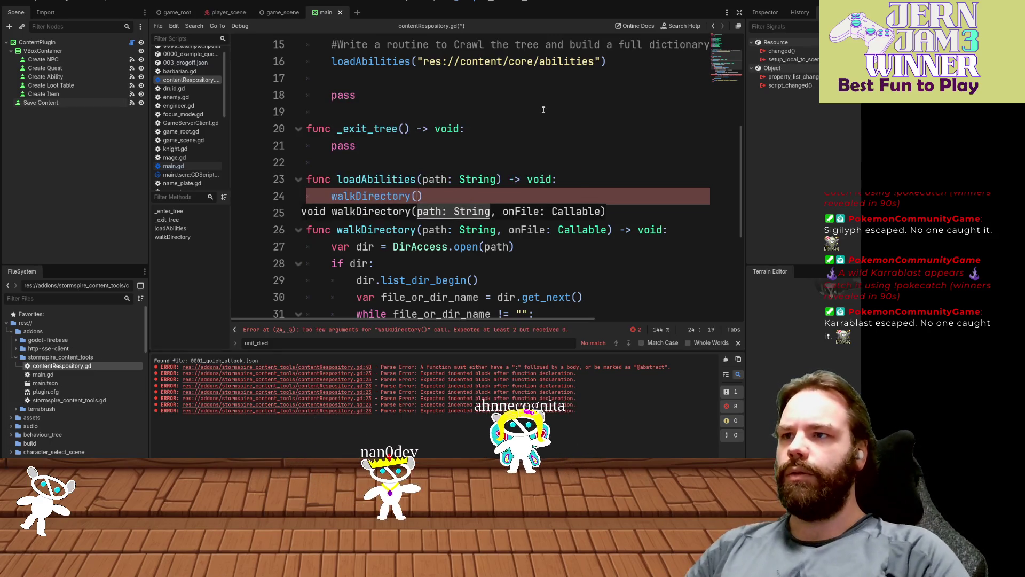
scroll(543, 109, up, 2)
text(path, onF)
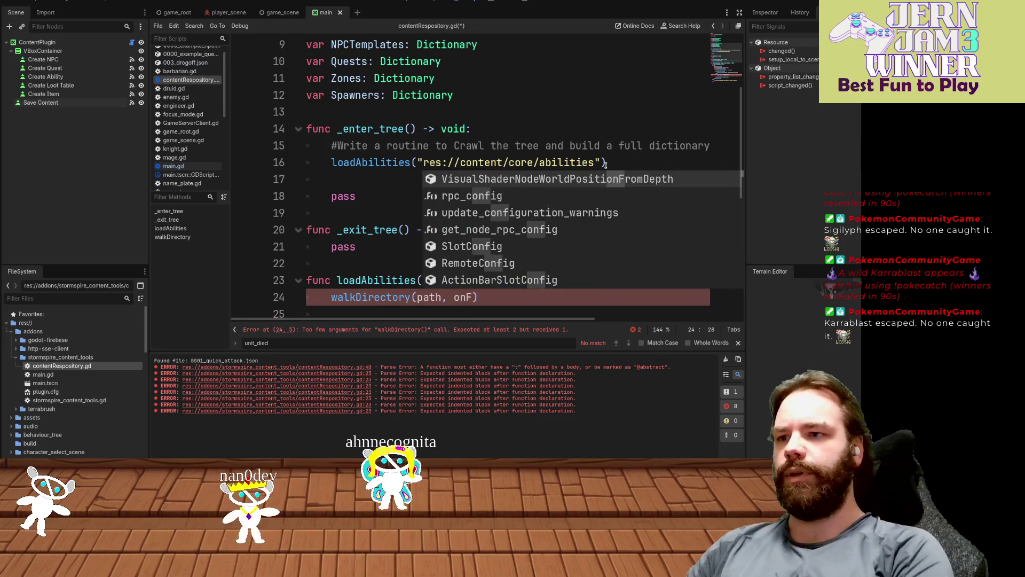
key(BackSpace)
key(BackSpace)
key(BackSpace)
text(fu)
text(nc(f)
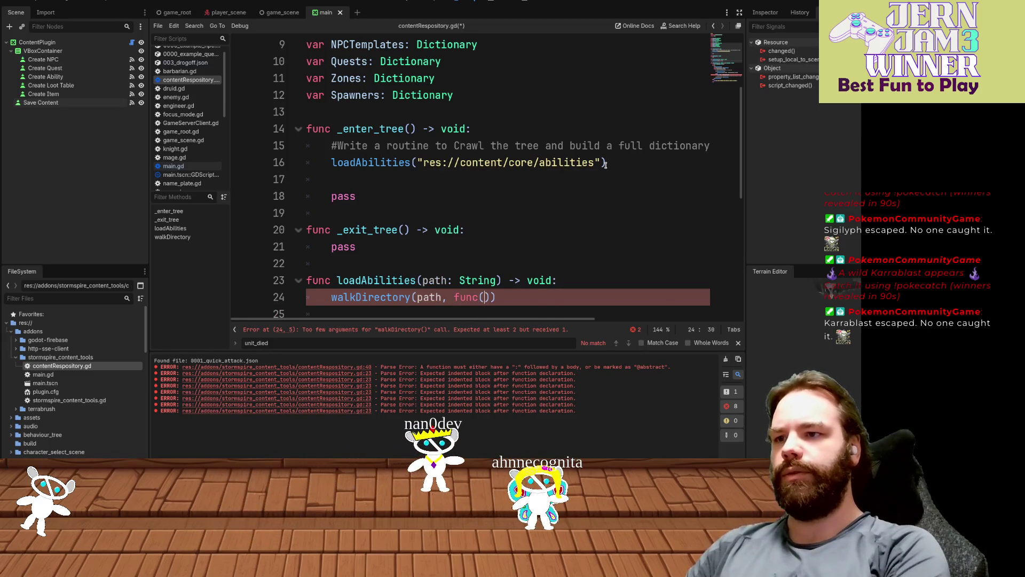
text(ile)
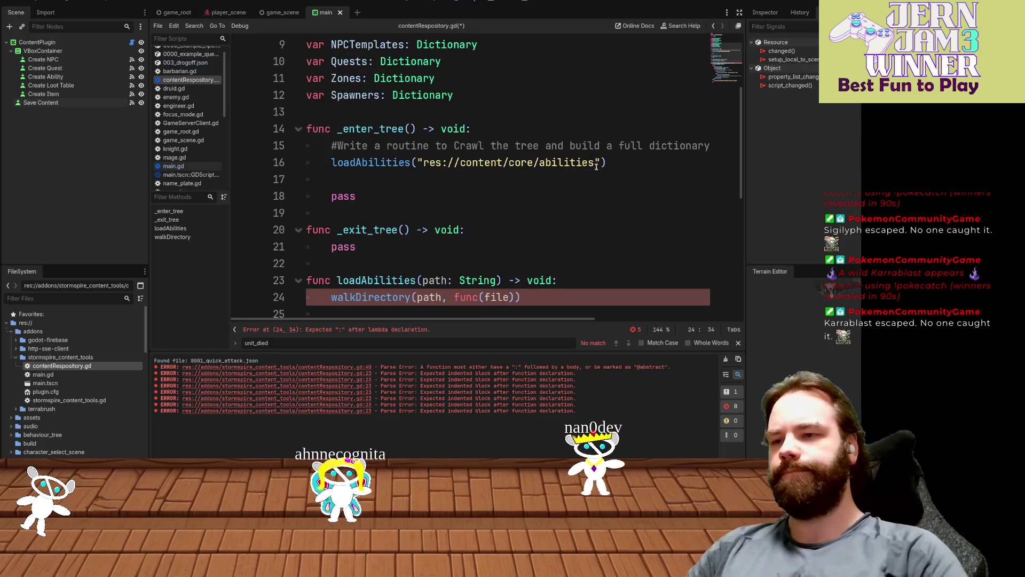
- Go to the onFile call on line 36 to insert a '/' separator after path +
scroll(616, 271, down, 4)
text(Path)
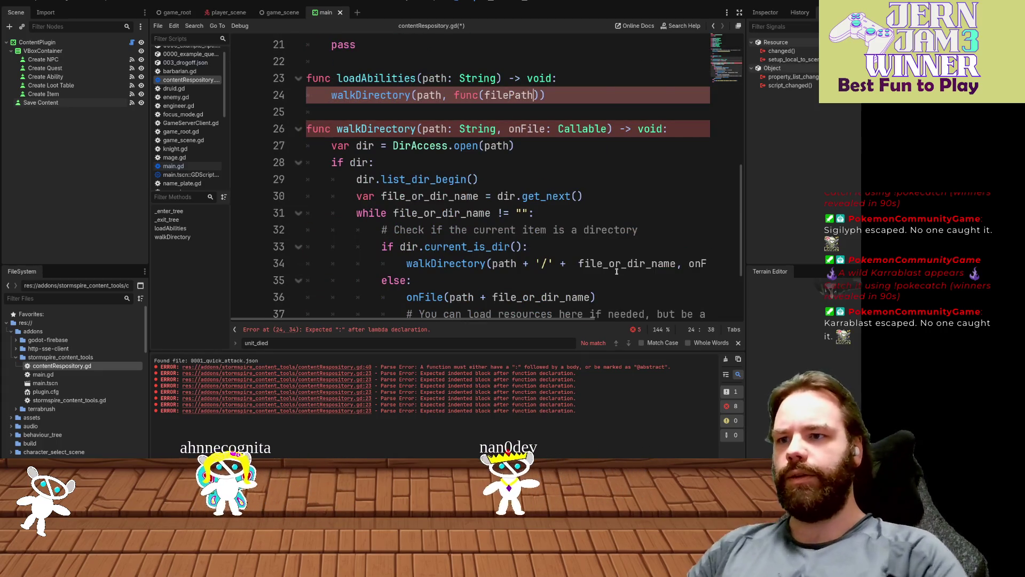
scroll(609, 270, down, 1)
scroll(598, 268, down, 1)
click(565, 196)
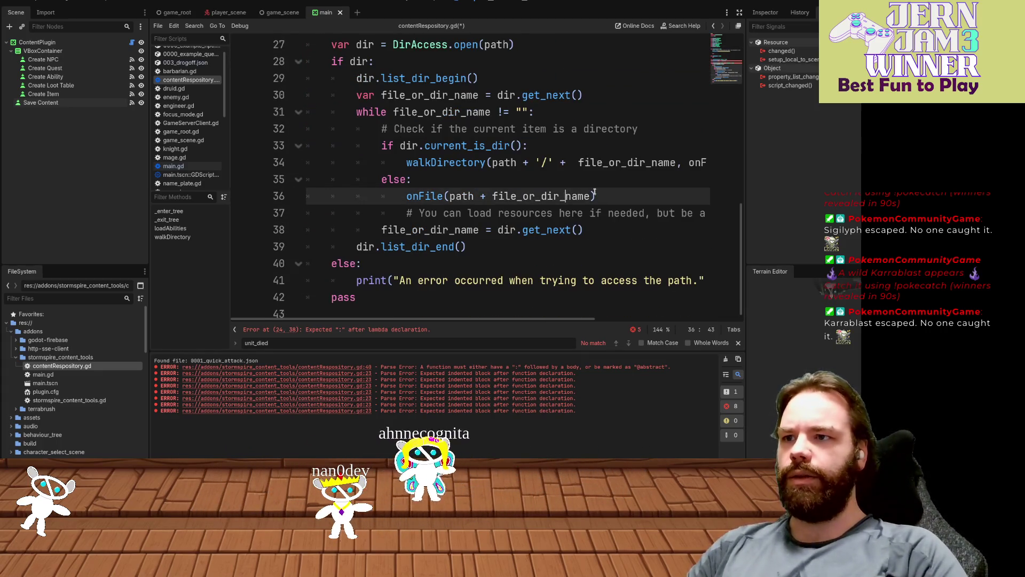
drag(553, 162, 524, 162)
click(485, 196)
text('/)
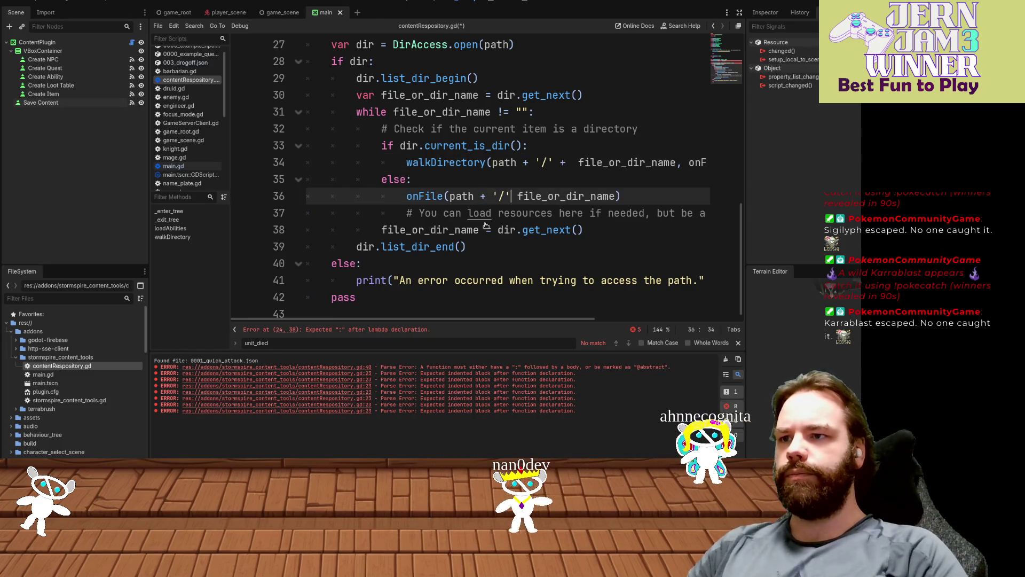
- Complete the path + '/' + file_or_dir_name join in the onFile call and save
text(+)
key(ctrl+s)
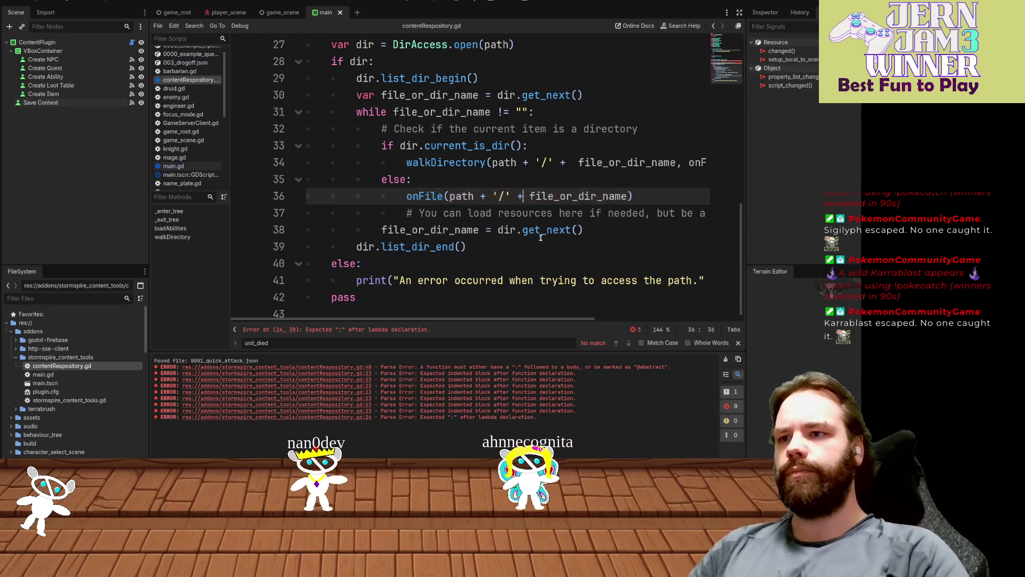
scroll(541, 238, up, 4)
- Add ':' to the lambda and replace pass with print("Found ability @ ", ...)
click(579, 201)
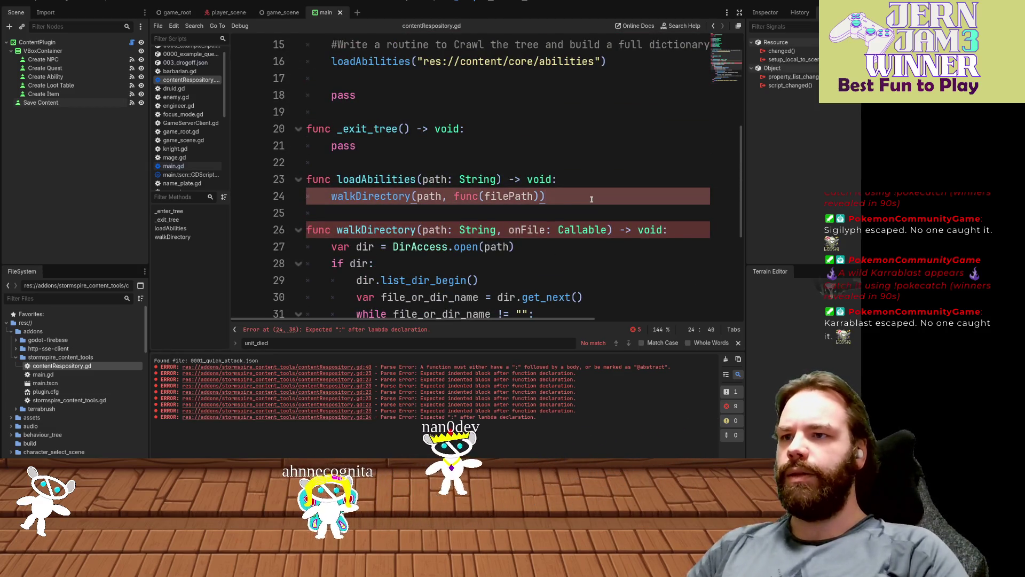
text(:)
key(Return)
text(pass))
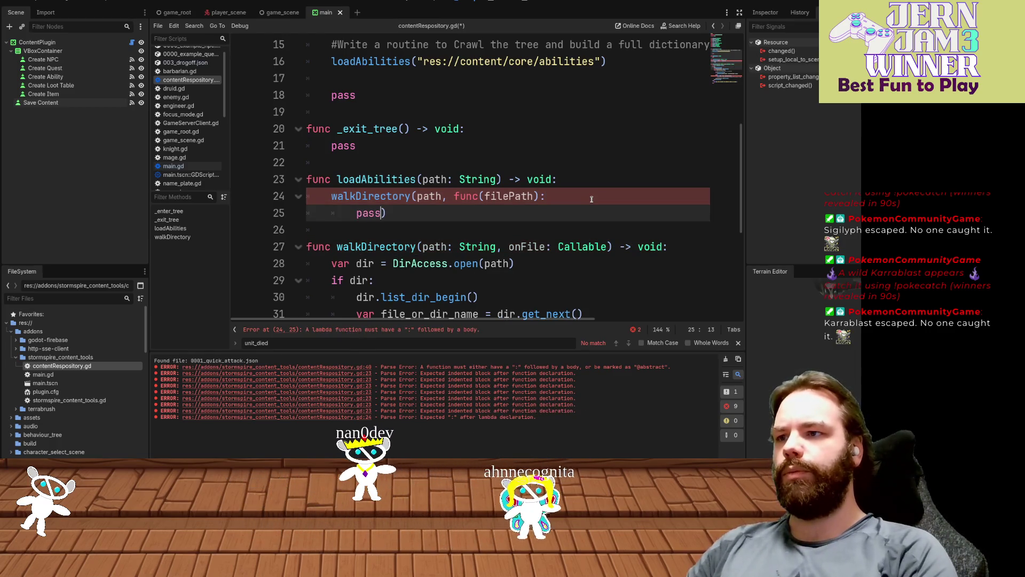
key(BackSpace)
key(BackSpace)
text(int )
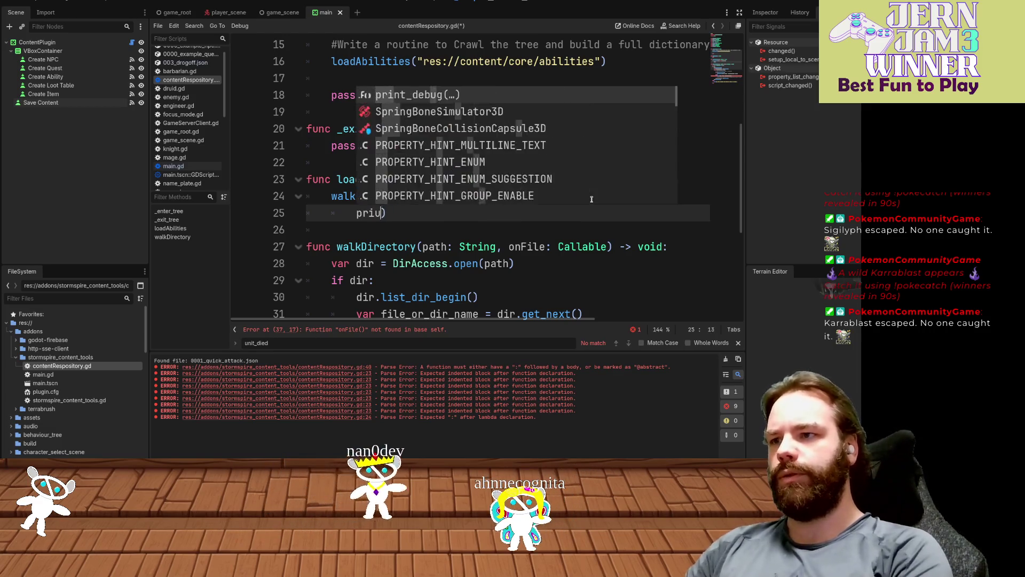
text(found)
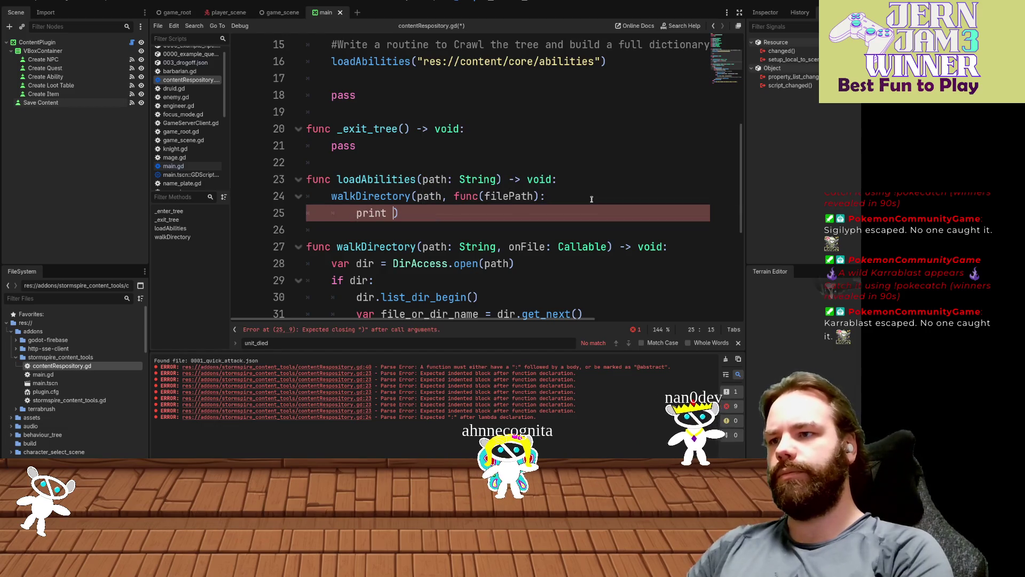
key(BackSpace)
text(()
key(BackSpace)
key(BackSpace)
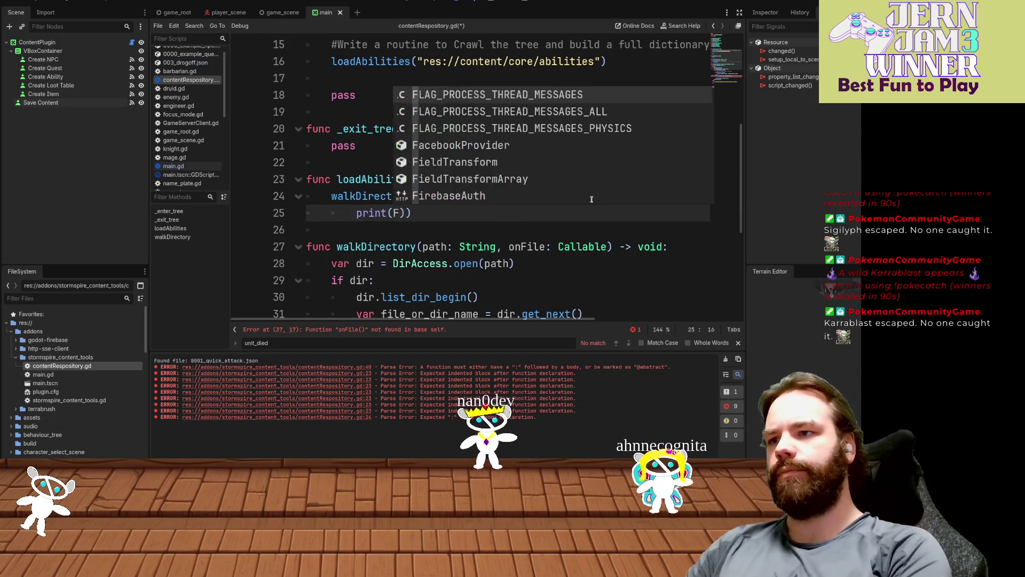
text("F)
key(BackSpace)
text(d ab)
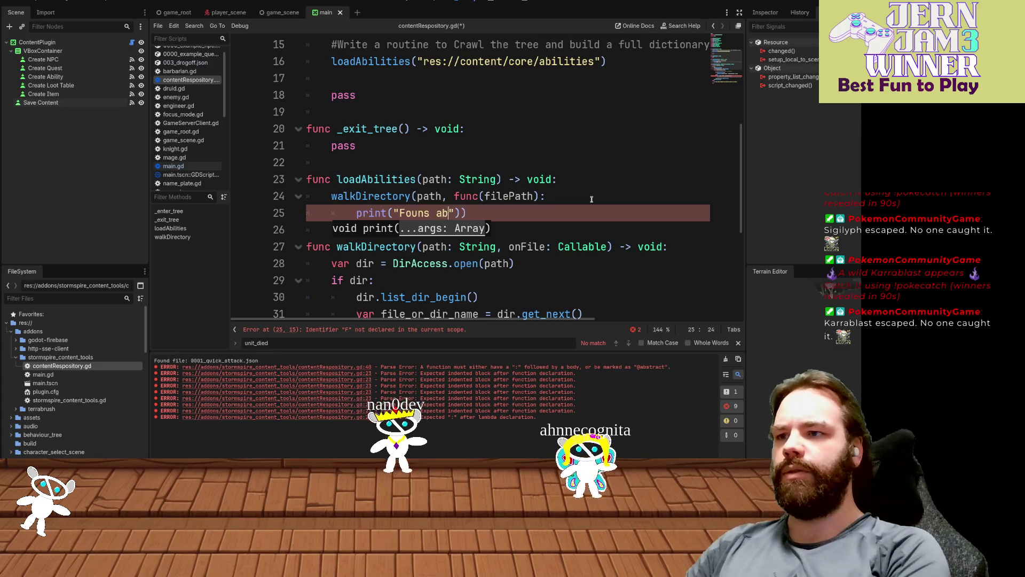
text(ity )
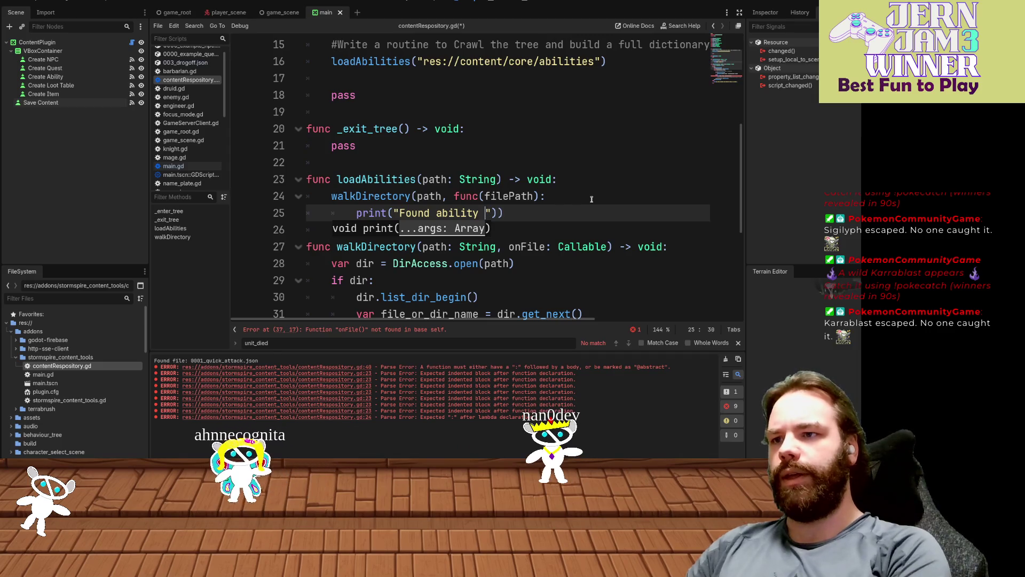
text(2)
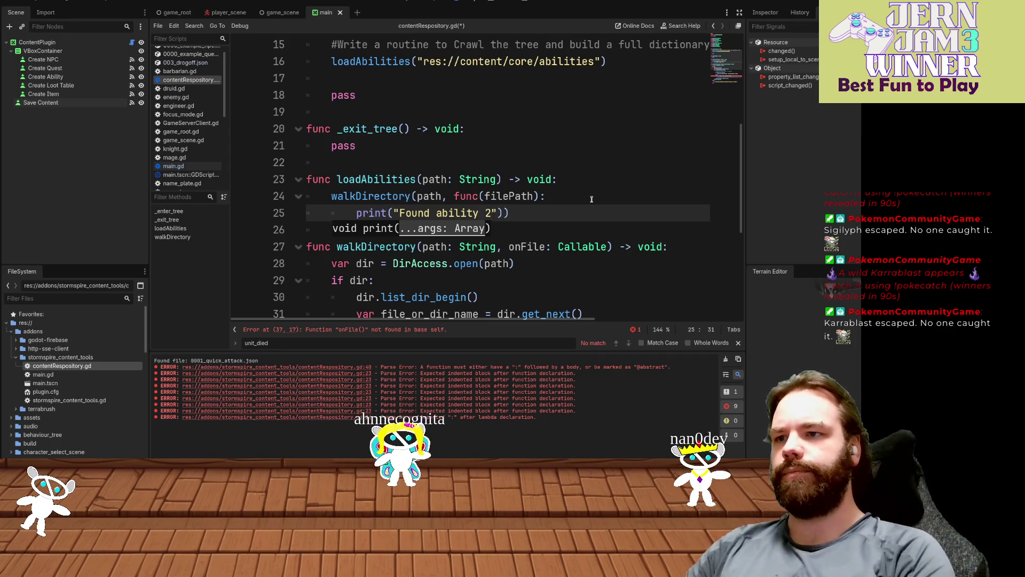
text(,)
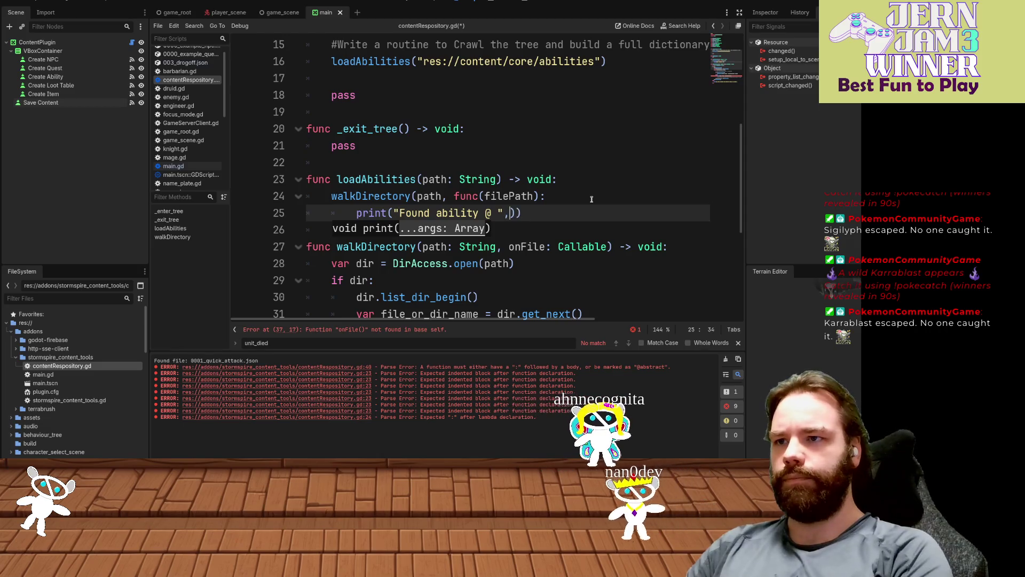
text(le)
- Finish the print with filePath, move the closing parenthesis to its own line, and save
key(Return)
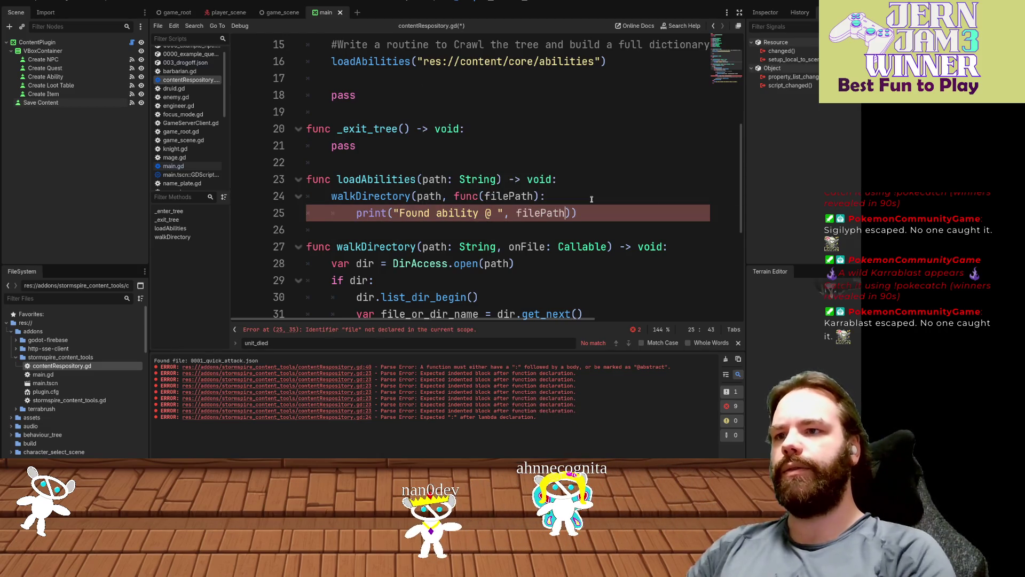
key(Left)
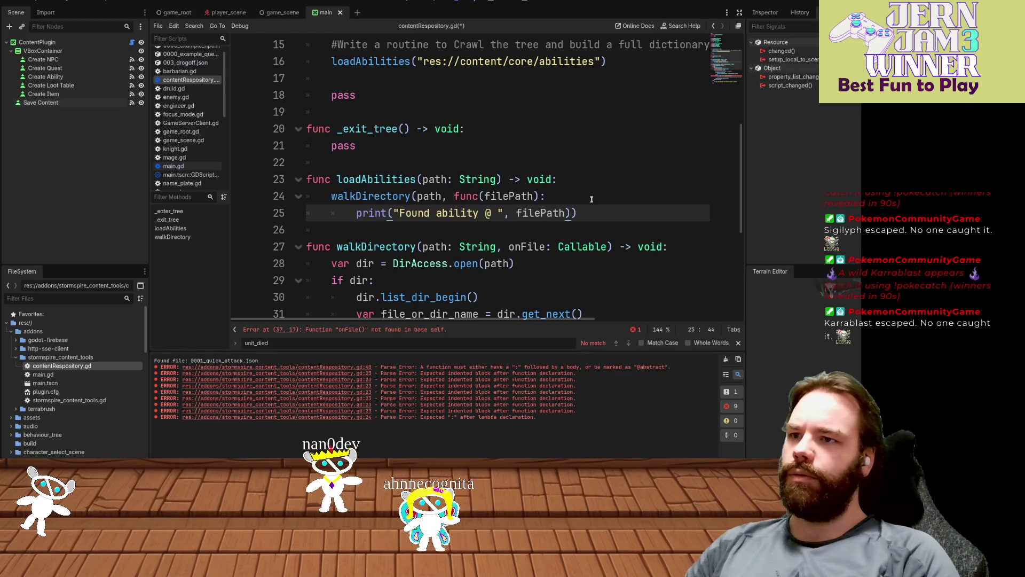
key(Return)
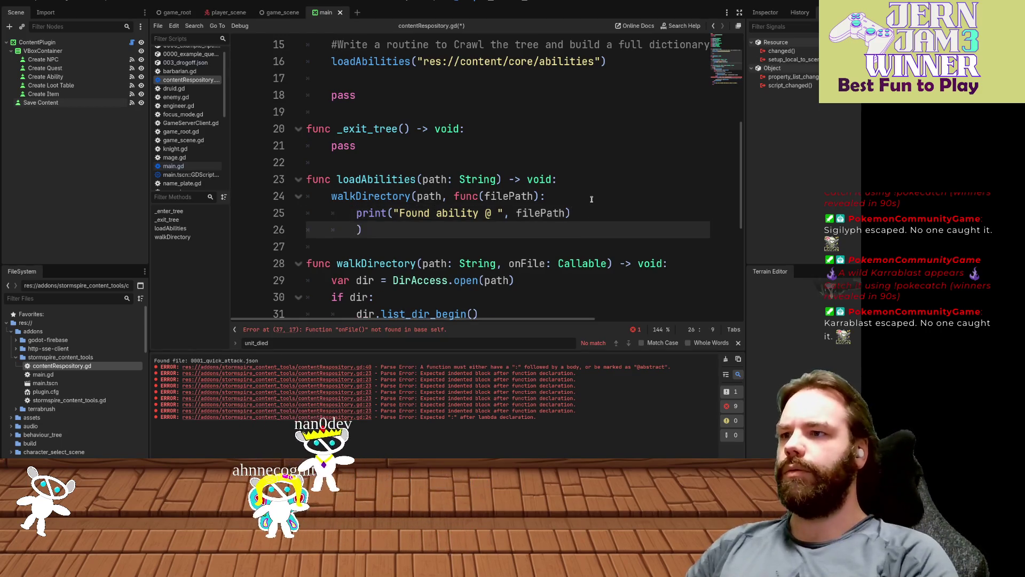
key(ctrl+s)
click(612, 202)
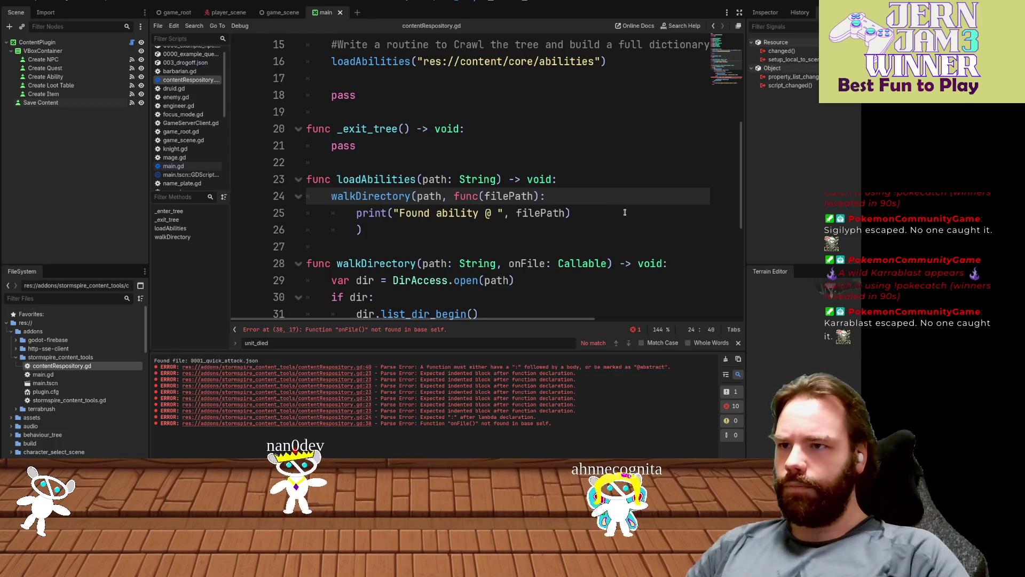
- Check that onFile is a Callable, change line 38 to onFile.call(...), and save
scroll(621, 222, down, 2)
scroll(624, 219, down, 2)
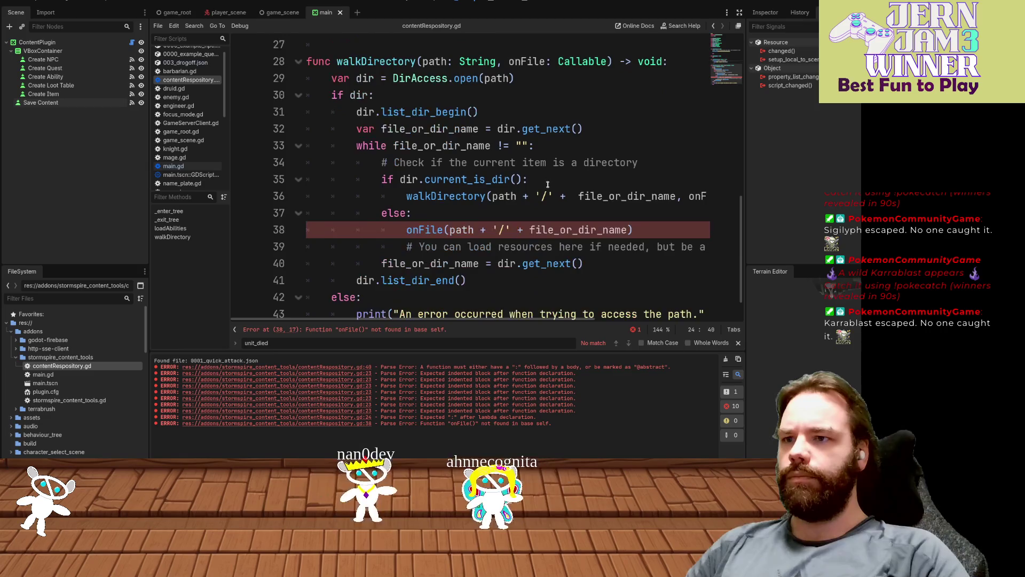
double_click(531, 62)
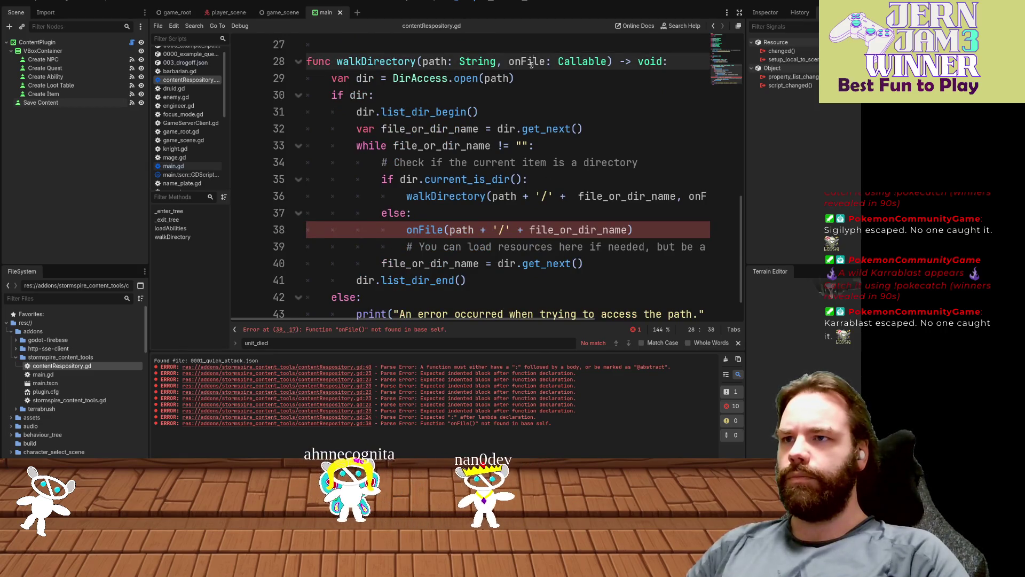
double_click(438, 230)
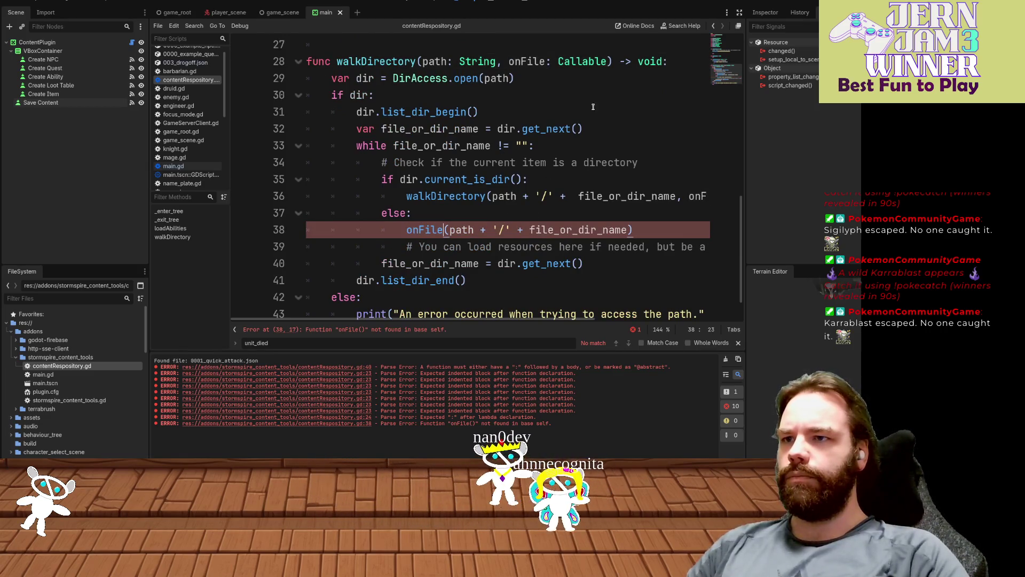
click(602, 60)
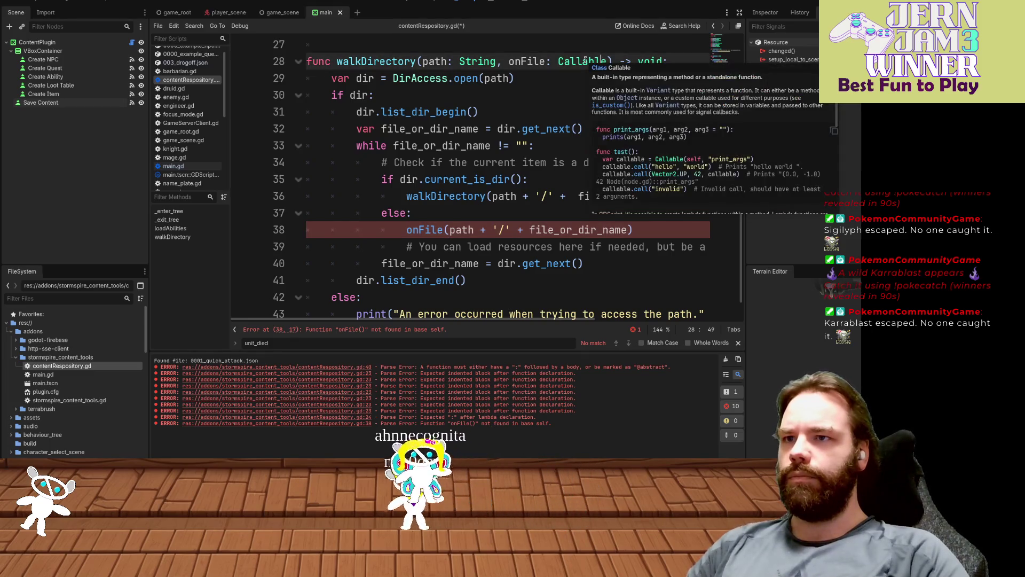
mouse_move(588, 60)
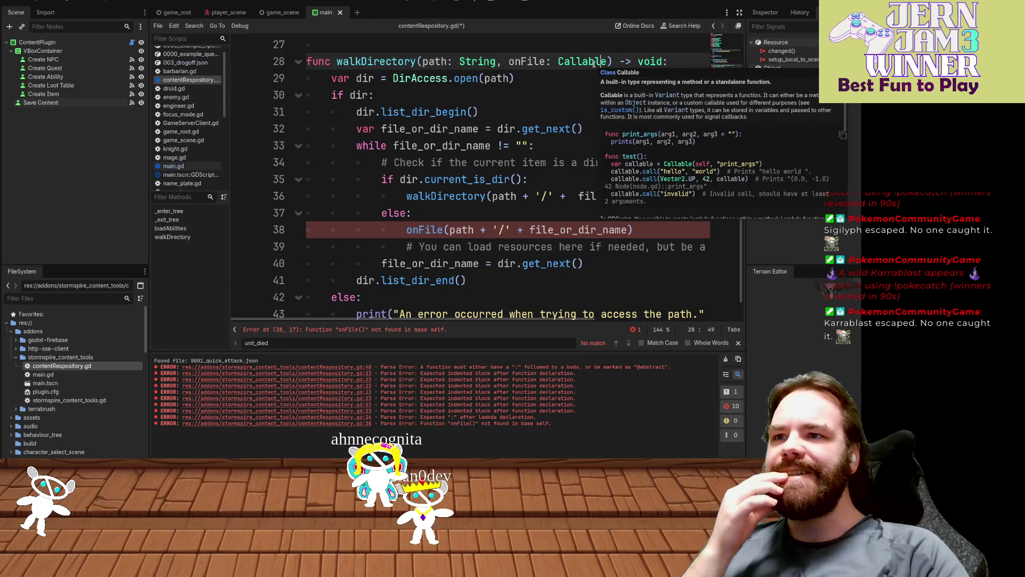
click(442, 230)
text(.cal;l)
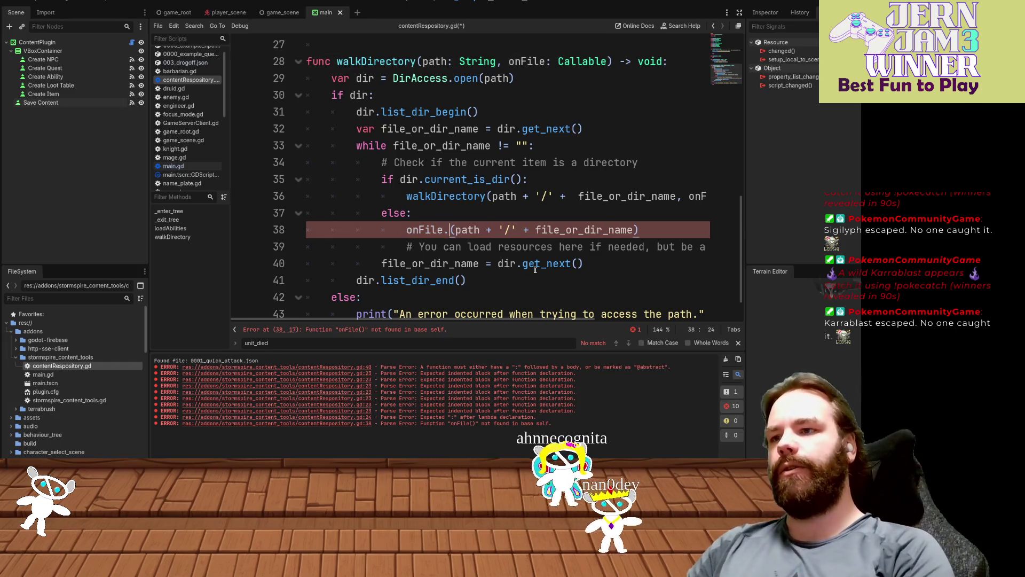
key(ctrl+s)
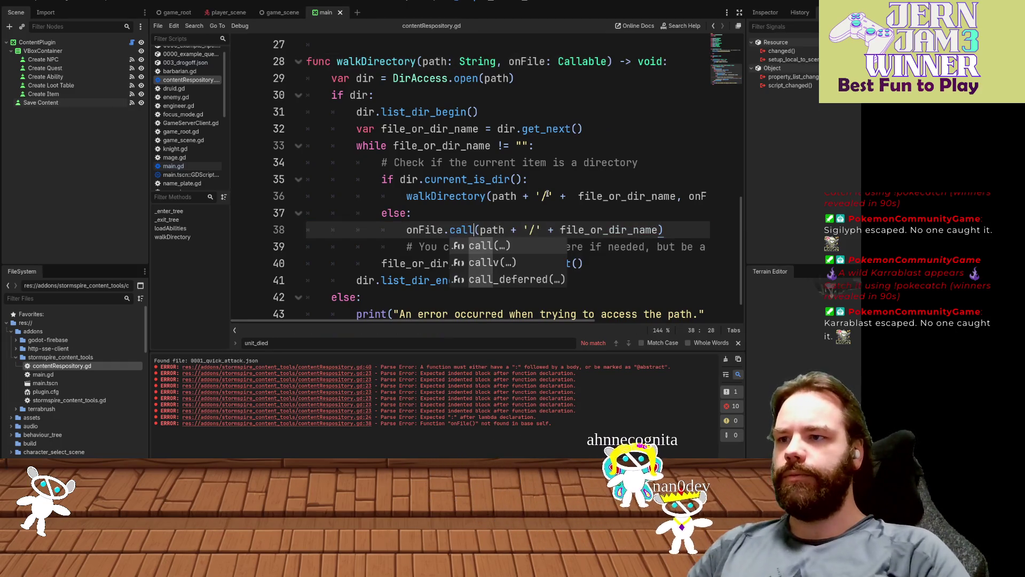
- Inspect the recursive walkDirectory call on line 36
click(552, 197)
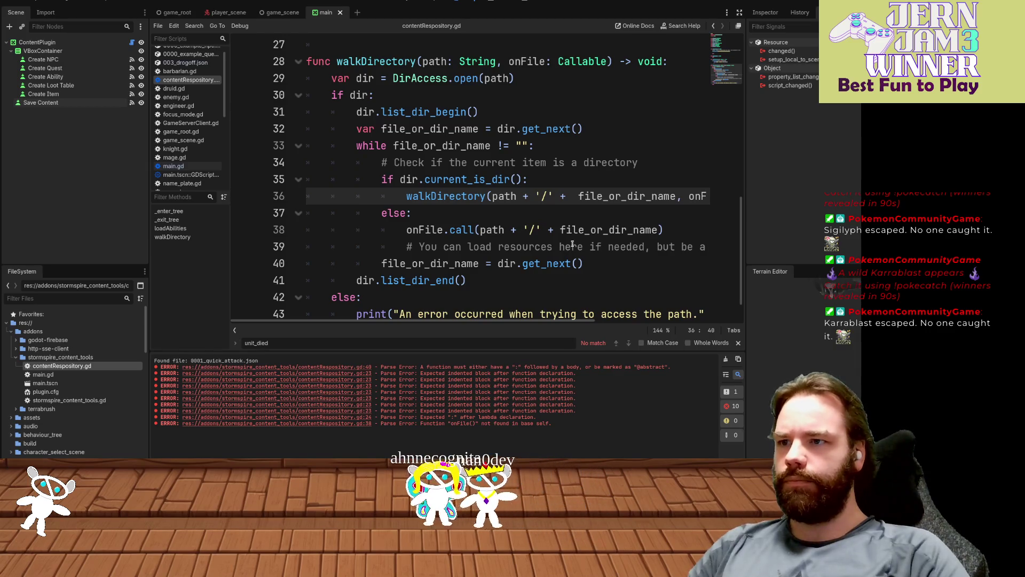
scroll(572, 244, down, 1)
scroll(561, 248, up, 3)
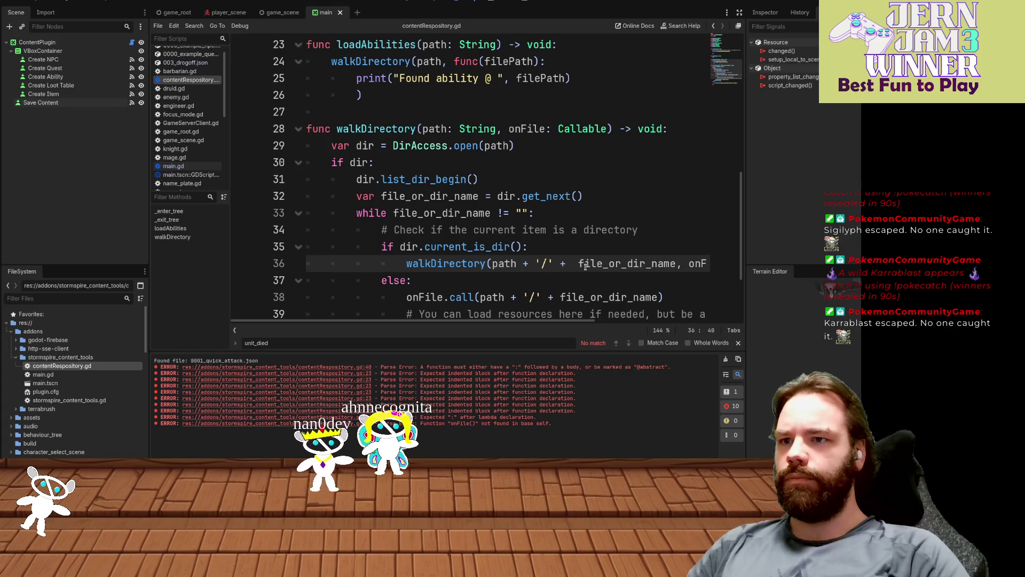
scroll(613, 321, right, 5)
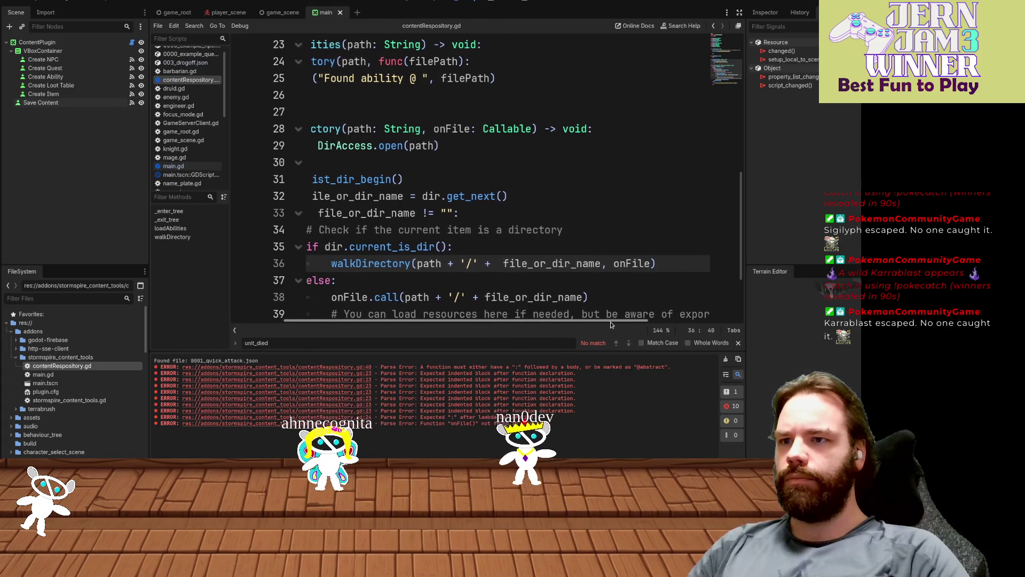
scroll(587, 321, left, 5)
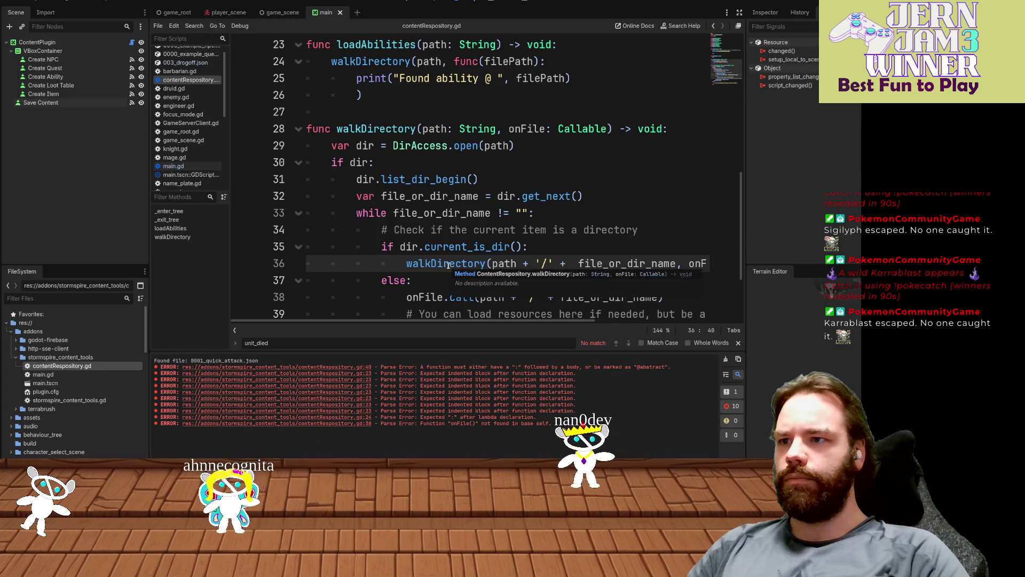
mouse_move(447, 264)
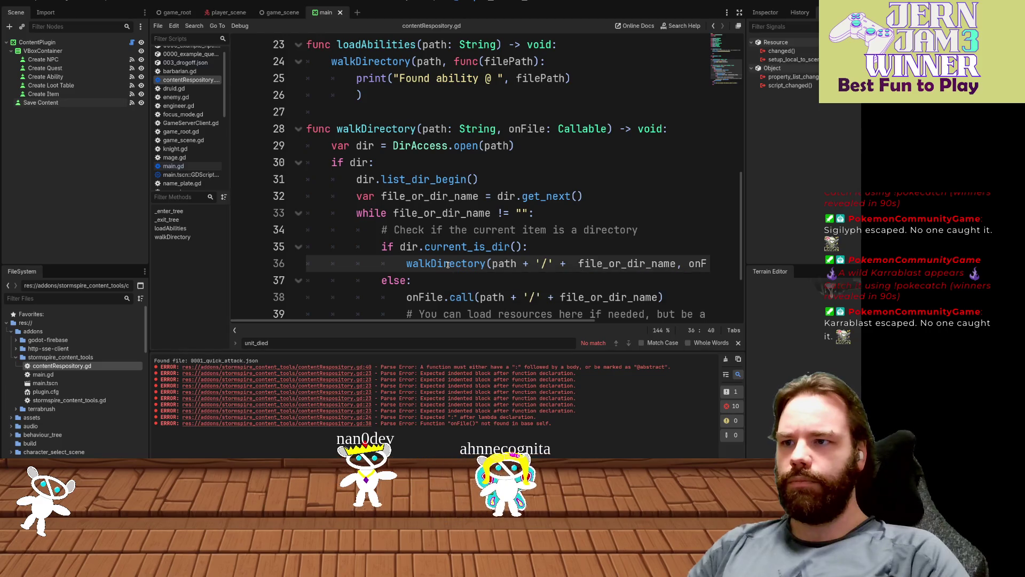
- Clear the old Output log and empty the Errors list
click(472, 247)
scroll(478, 231, down, 2)
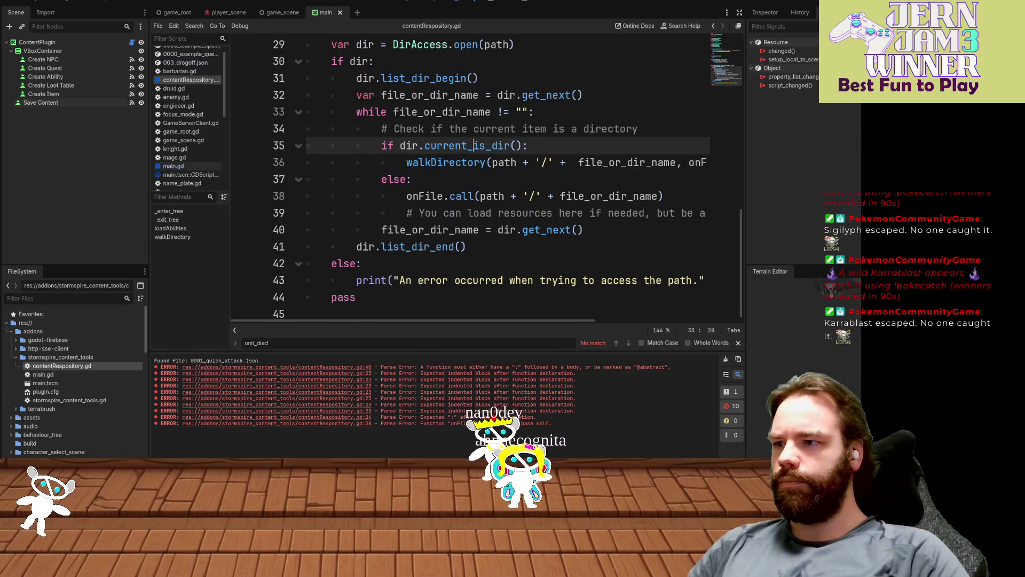
click(725, 361)
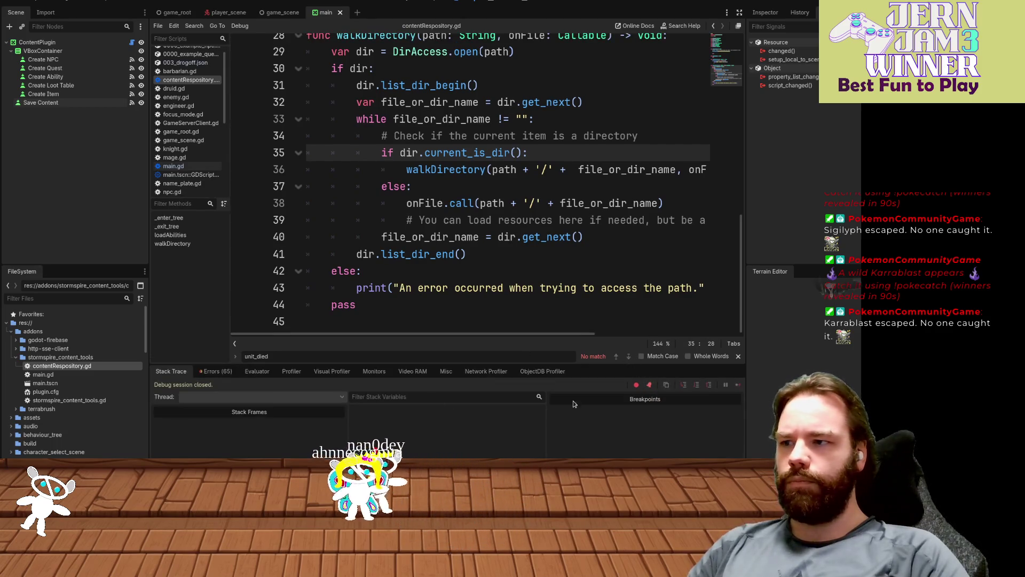
click(216, 371)
scroll(480, 187, right, 3)
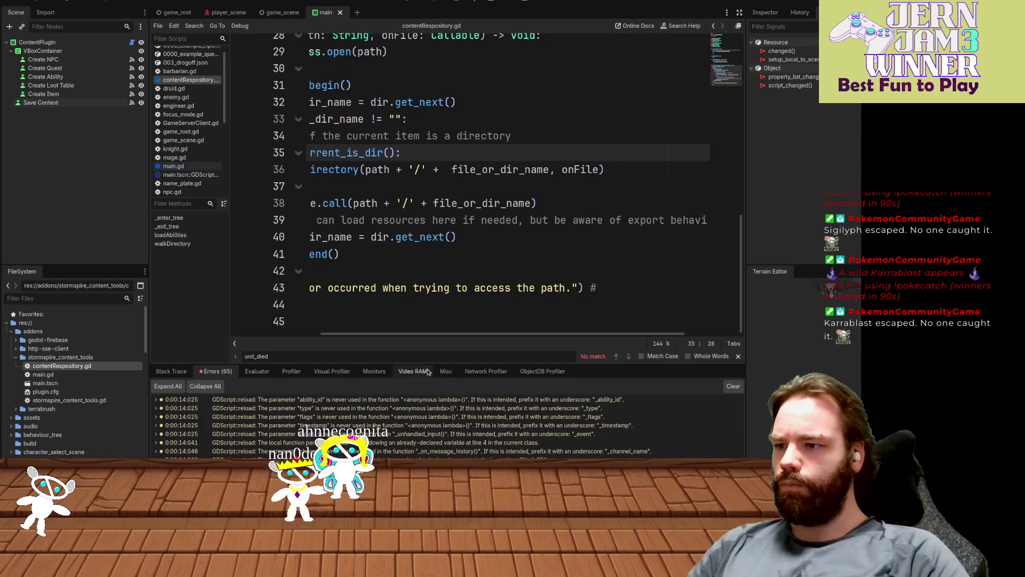
scroll(445, 426, down, 5)
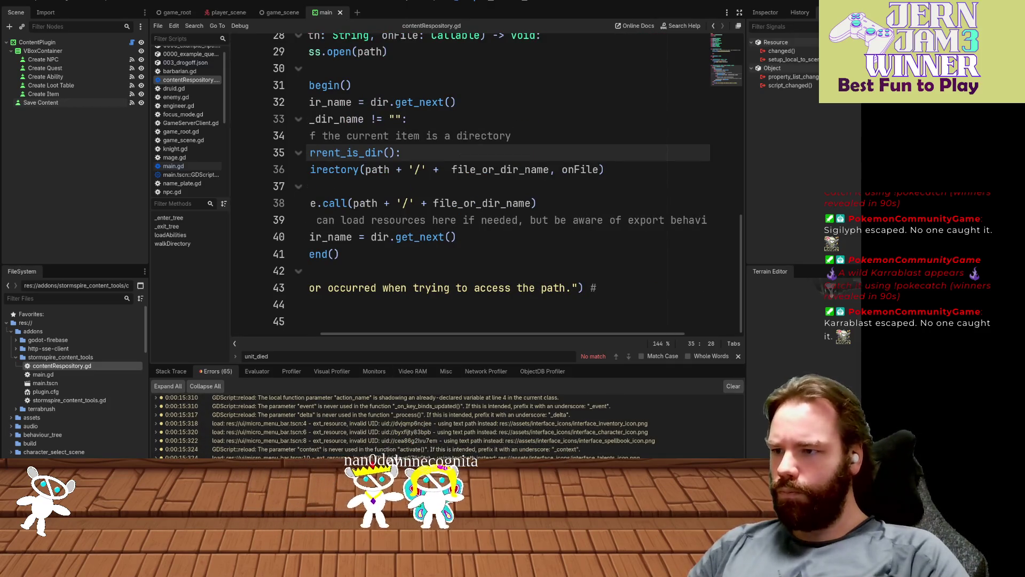
click(733, 386)
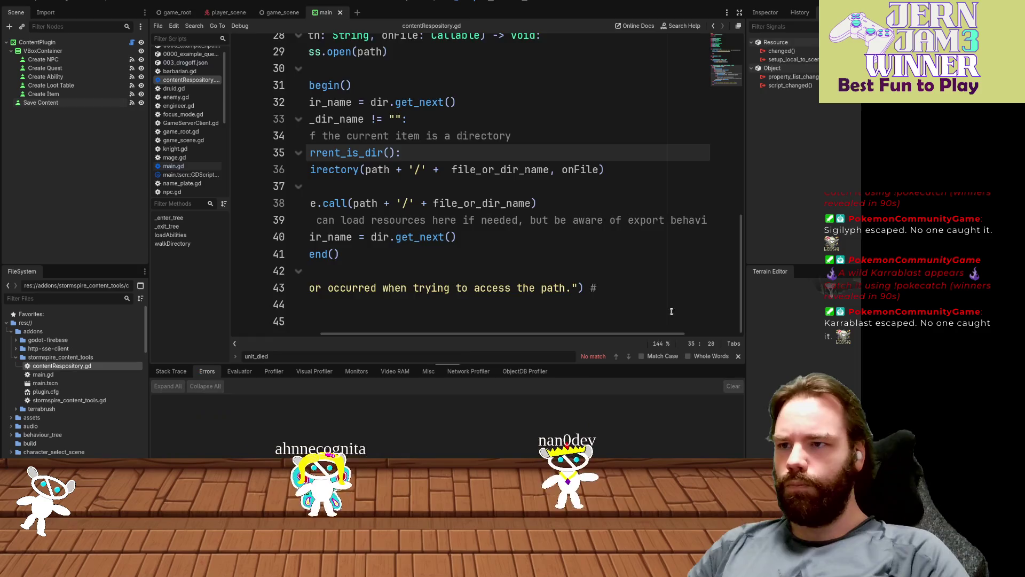
- Return to the code and put the caret after the closing parenthesis on line 26
scroll(427, 214, up, 10)
click(405, 246)
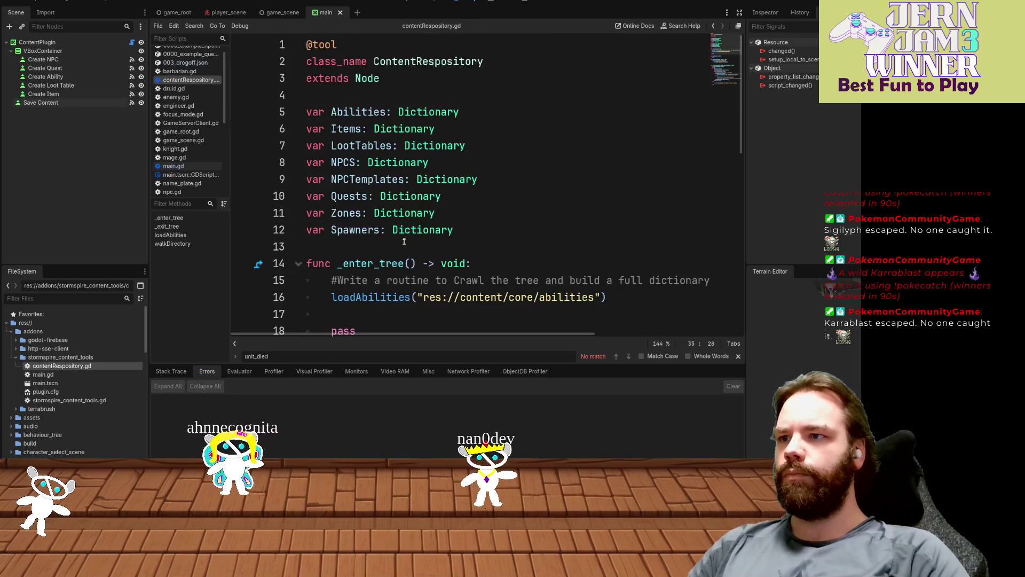
scroll(477, 209, down, 7)
scroll(477, 208, up, 3)
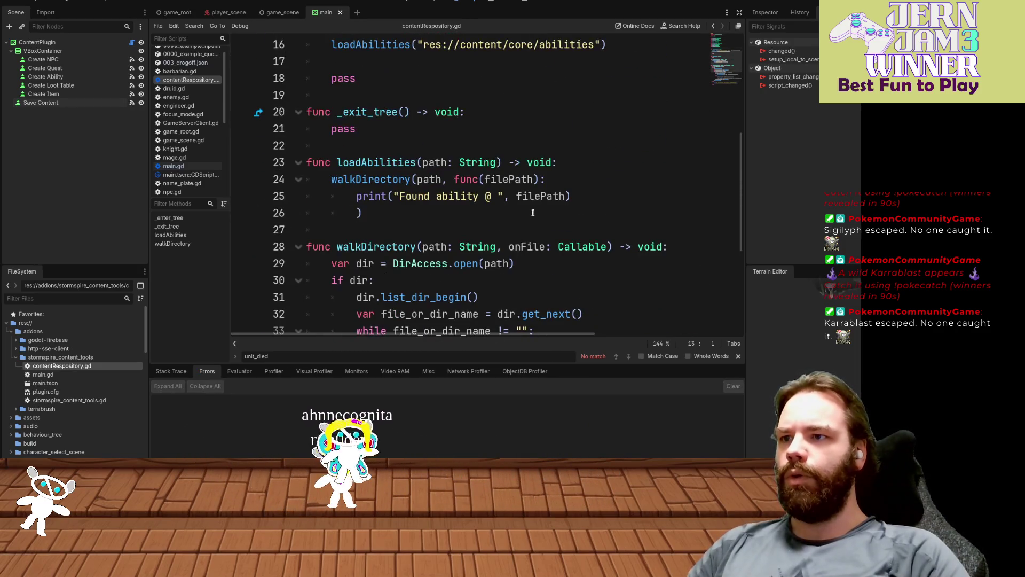
click(539, 213)
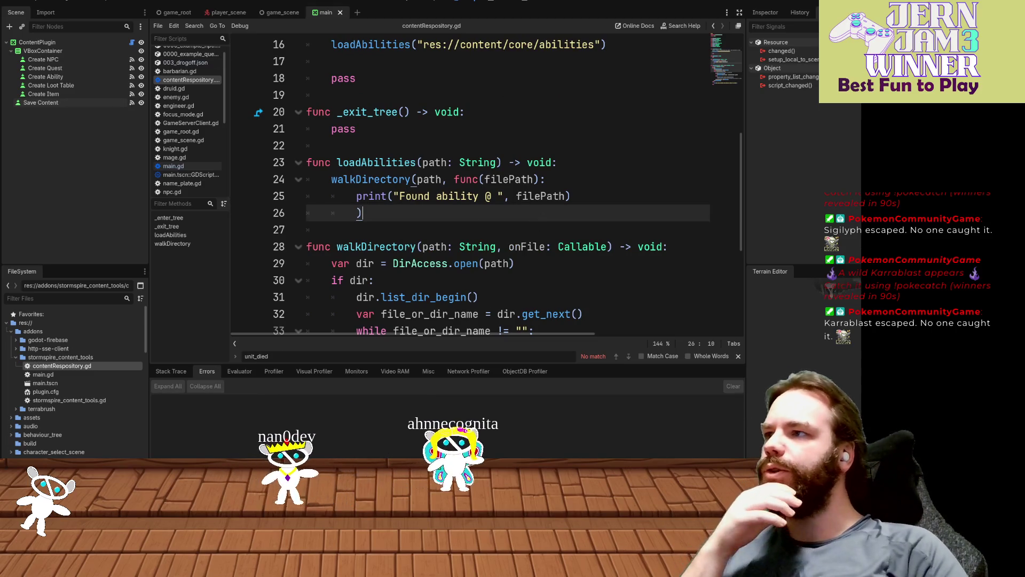
click(43, 3)
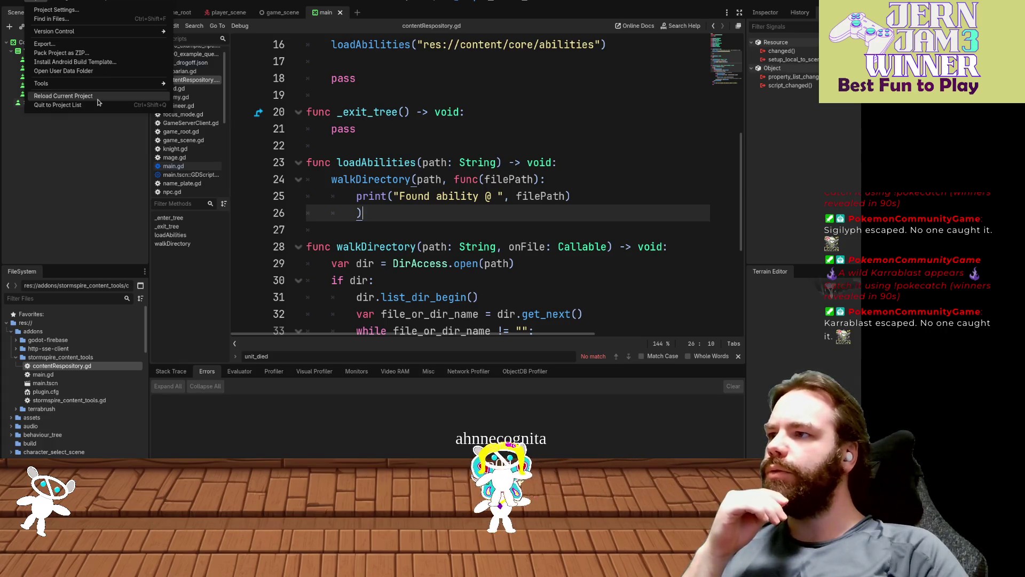
- Reload the plugin and confirm the output prints 'Found ability @ res://content/core/abilities/0001_quick_attack.json'
mouse_move(92, 88)
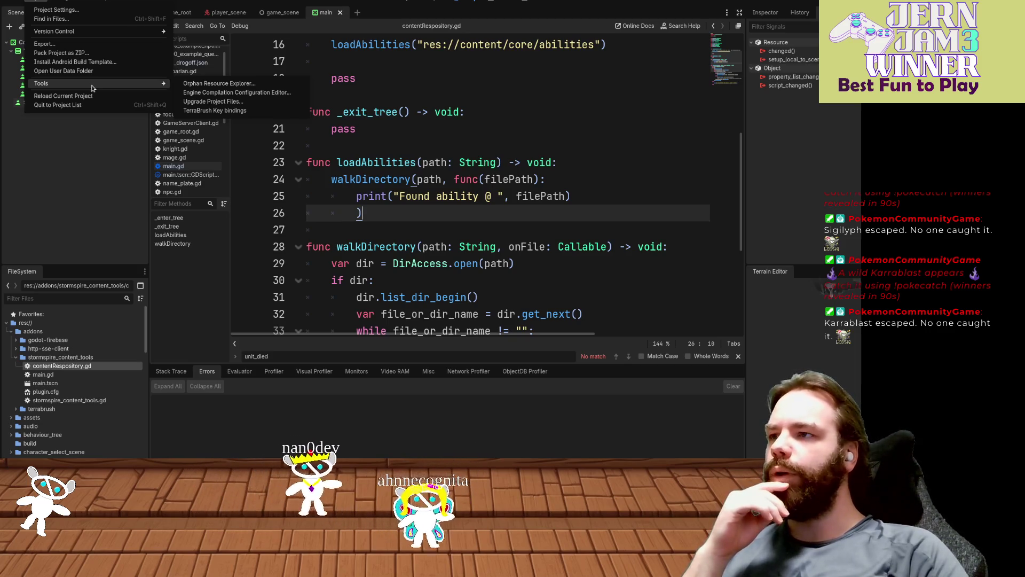
click(89, 14)
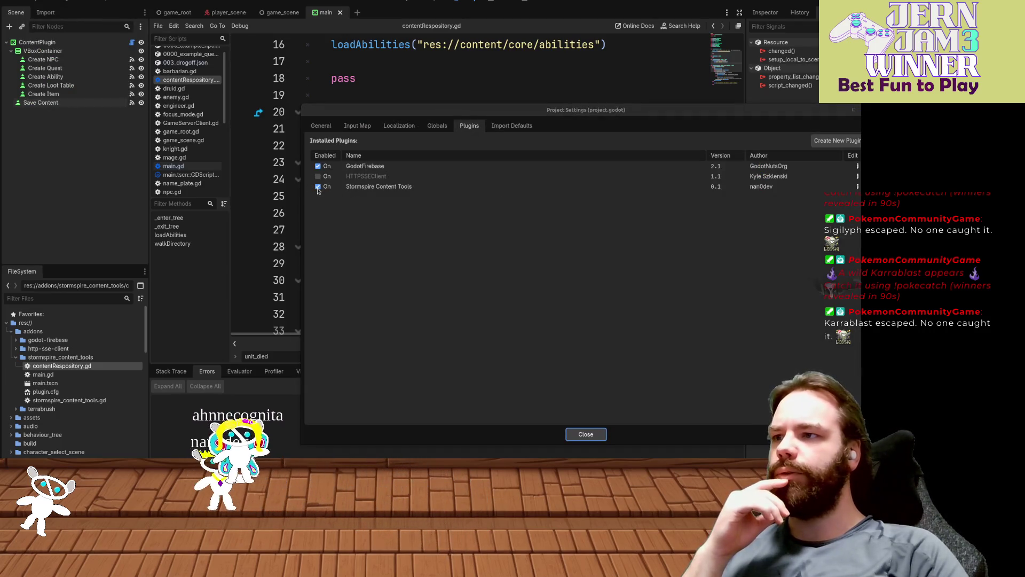
click(586, 434)
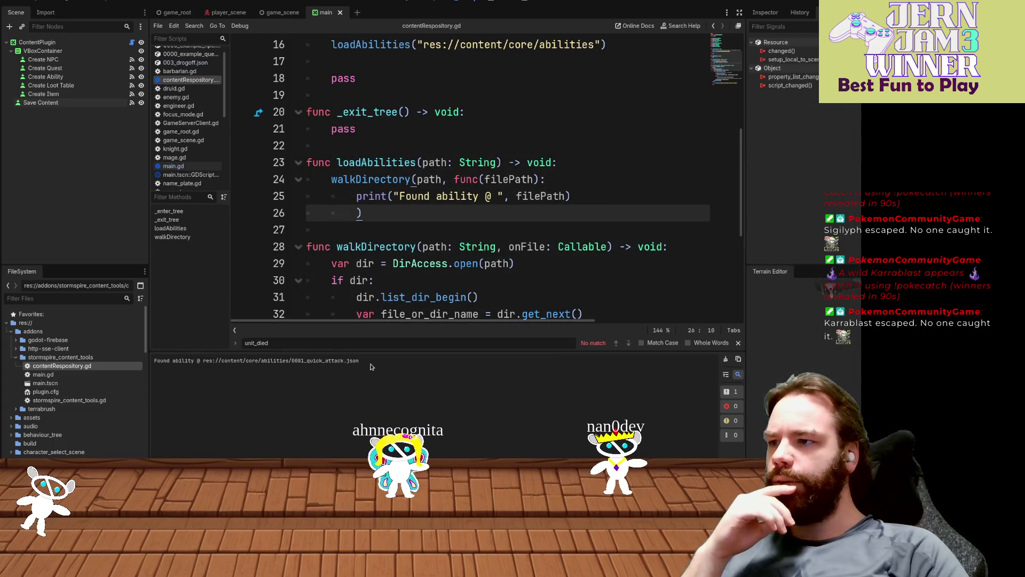
drag(175, 347, 162, 361)
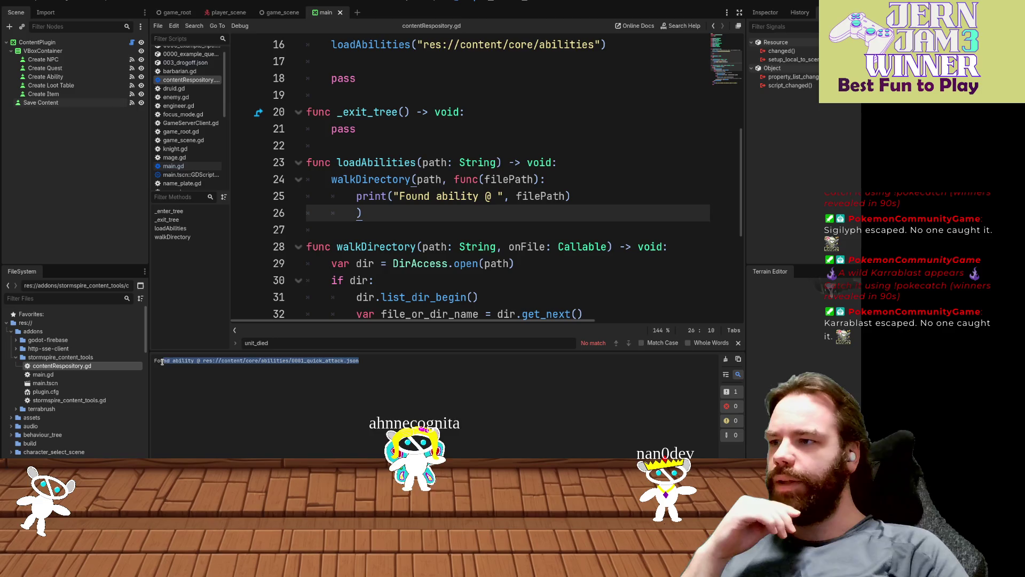
click(565, 181)
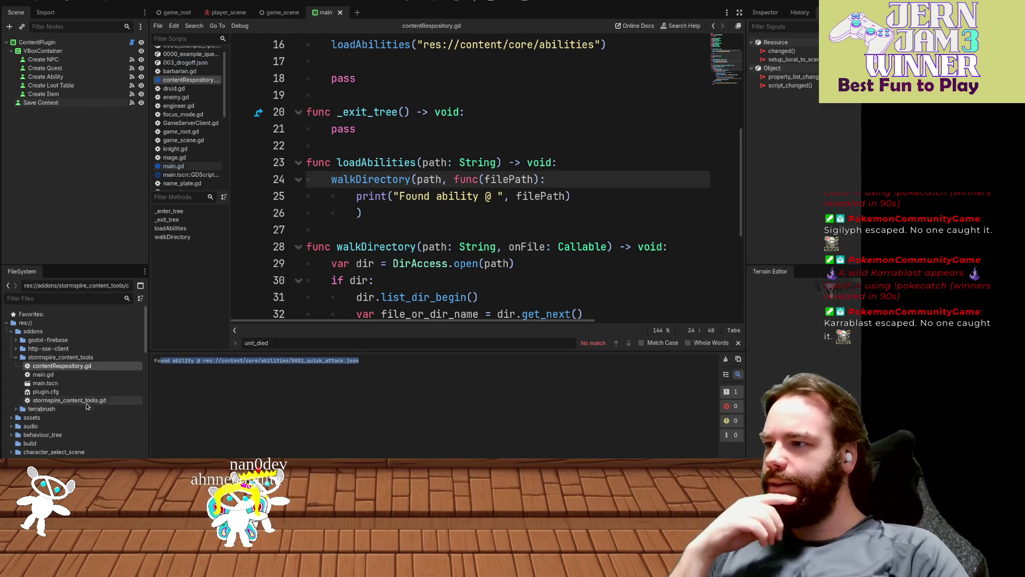
- Add a new line after loadAbilities on line 26 and begin typing 'func'
scroll(35, 355, down, 10)
scroll(445, 200, up, 3)
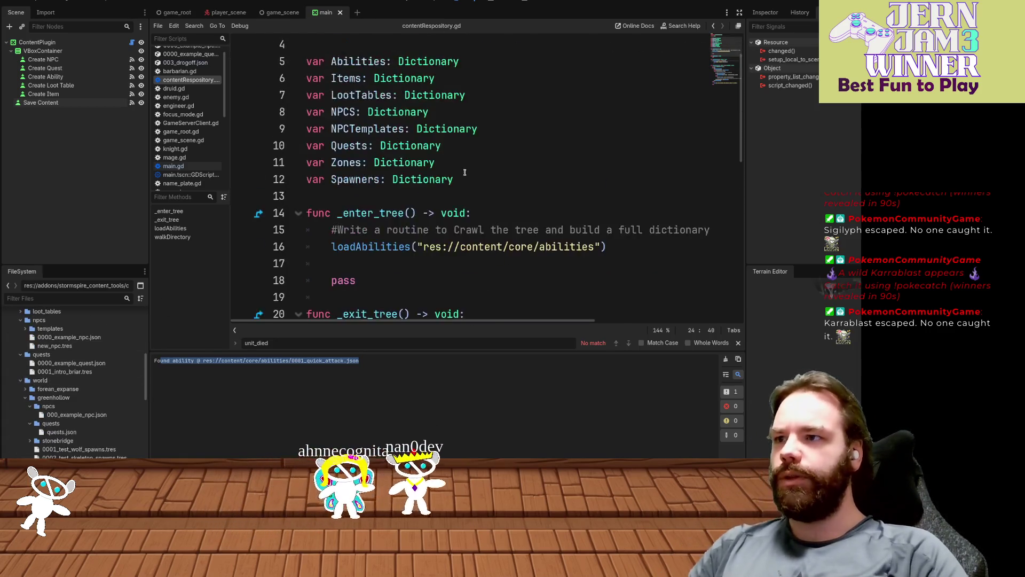
scroll(445, 200, down, 3)
scroll(445, 200, down, 3)
scroll(447, 198, up, 1)
key(Down)
key(Down)
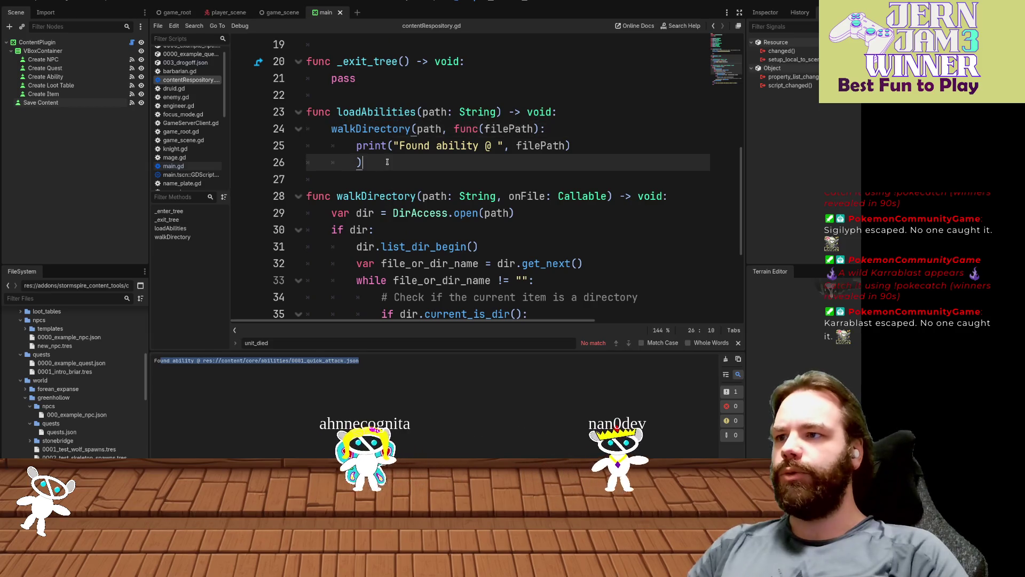
key(Return)
key(BackSpace)
key(BackSpace)
text(func)
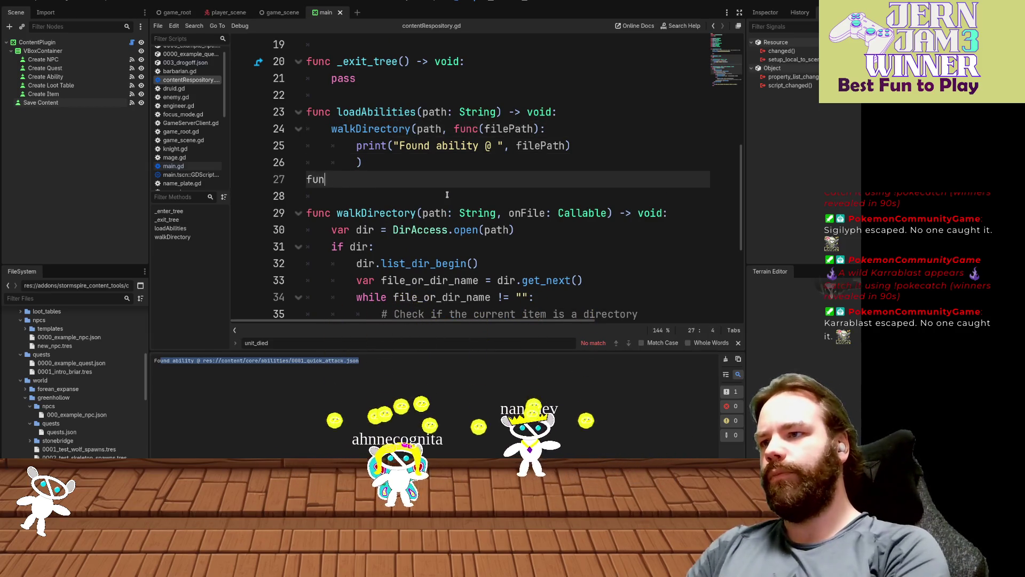
- Browse the loot_tables and armor folders, then continue the declaration as 'func loadI'
click(20, 380)
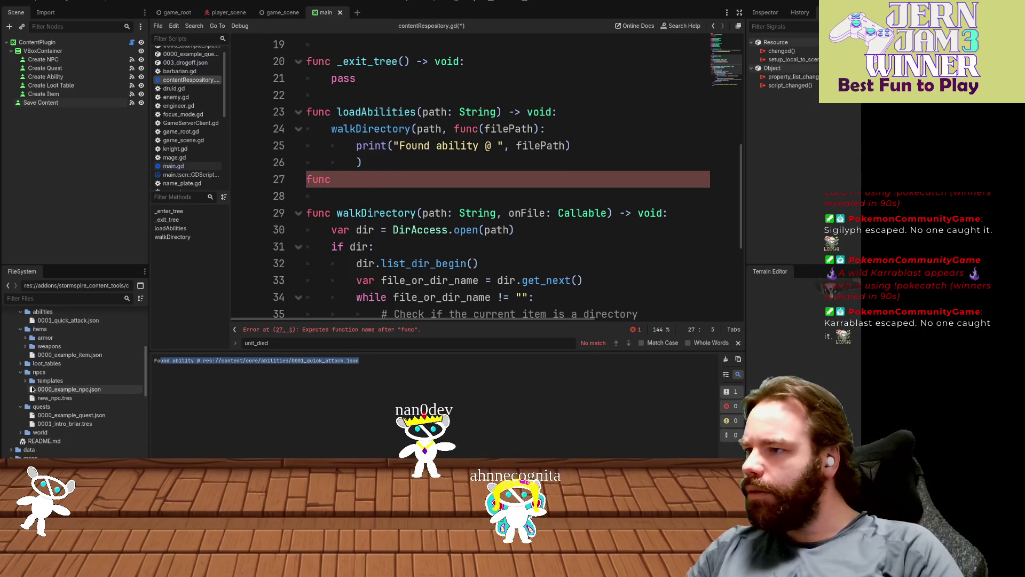
click(20, 363)
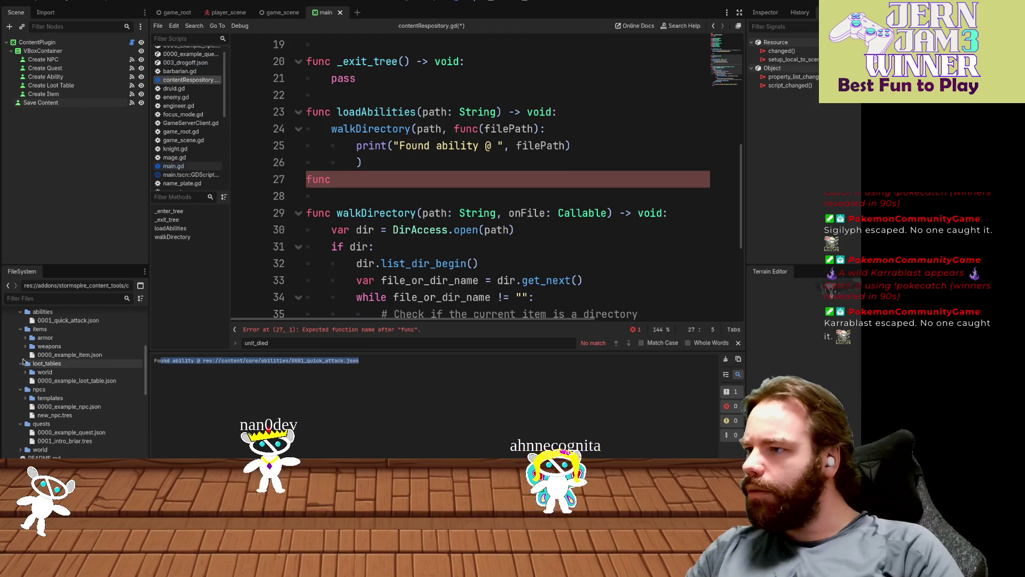
click(25, 338)
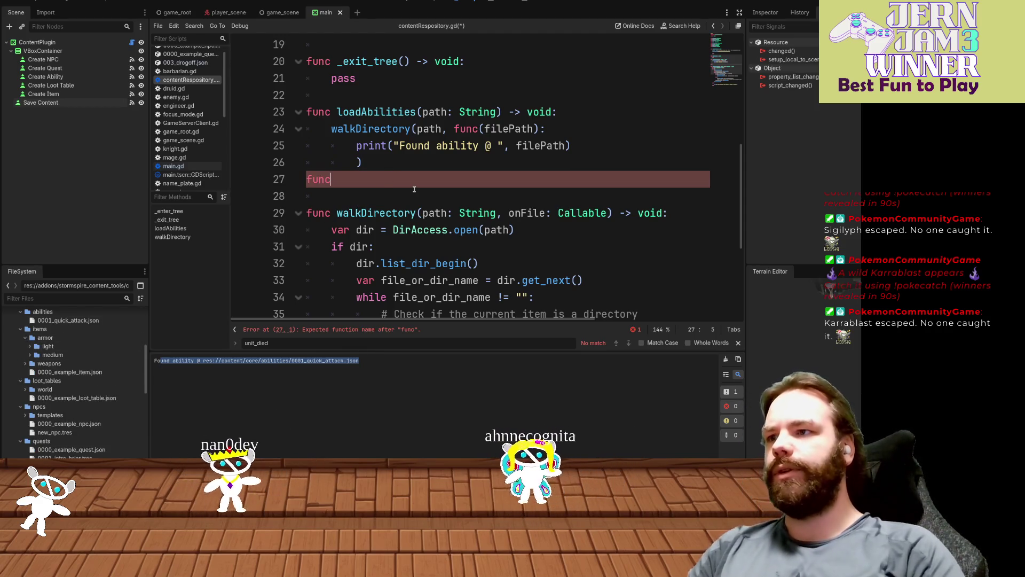
text(loadItems()
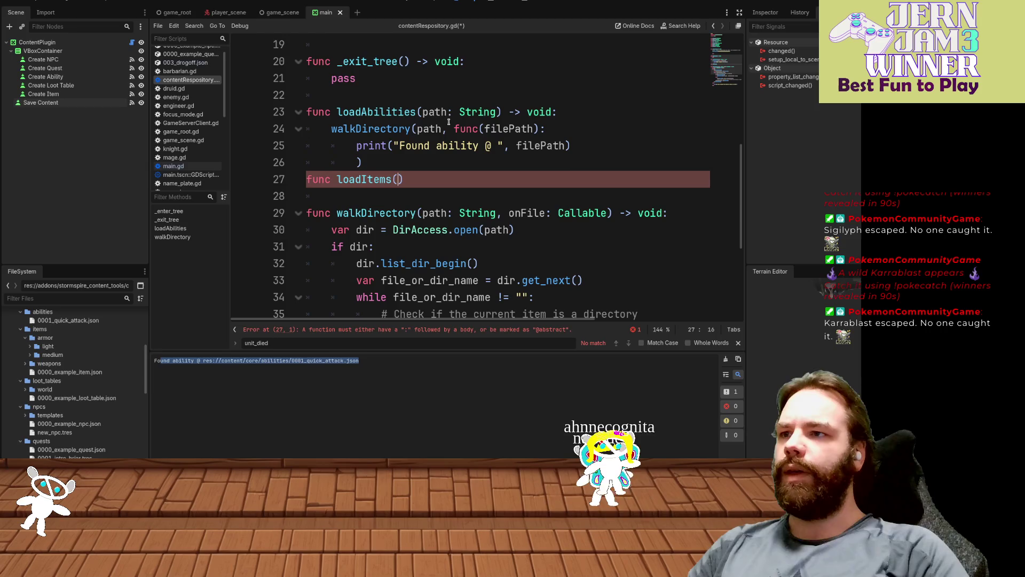
- Copy loadAbilities' (path: String) signature and body into loadItems, with a blank line between functions
click(418, 112)
mouse_move(419, 113)
mouse_down()
mouse_move(570, 146)
mouse_move(373, 162)
mouse_up()
key(ctrl+c)
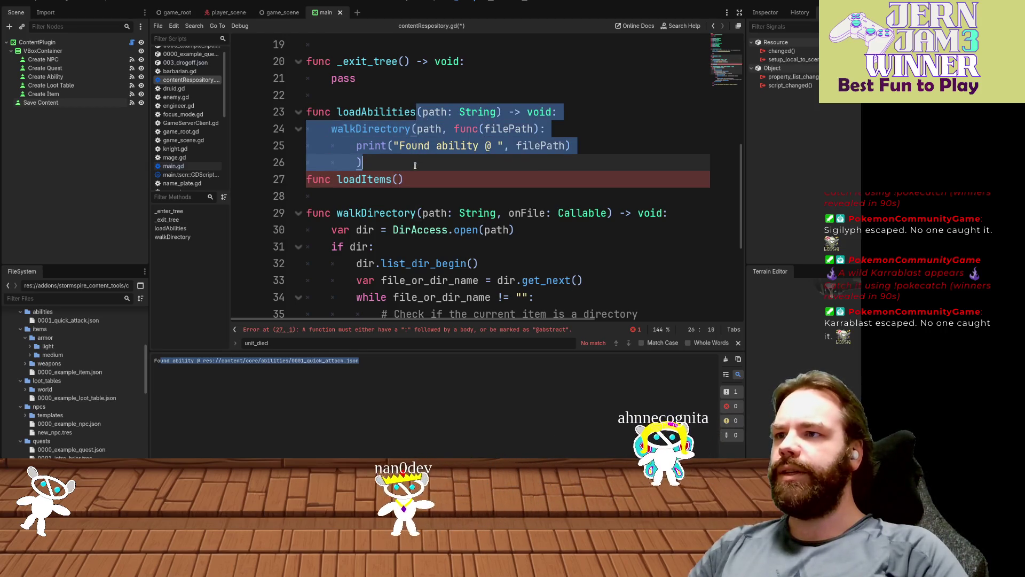
click(403, 180)
key(BackSpace)
key(BackSpace)
key(ctrl+v)
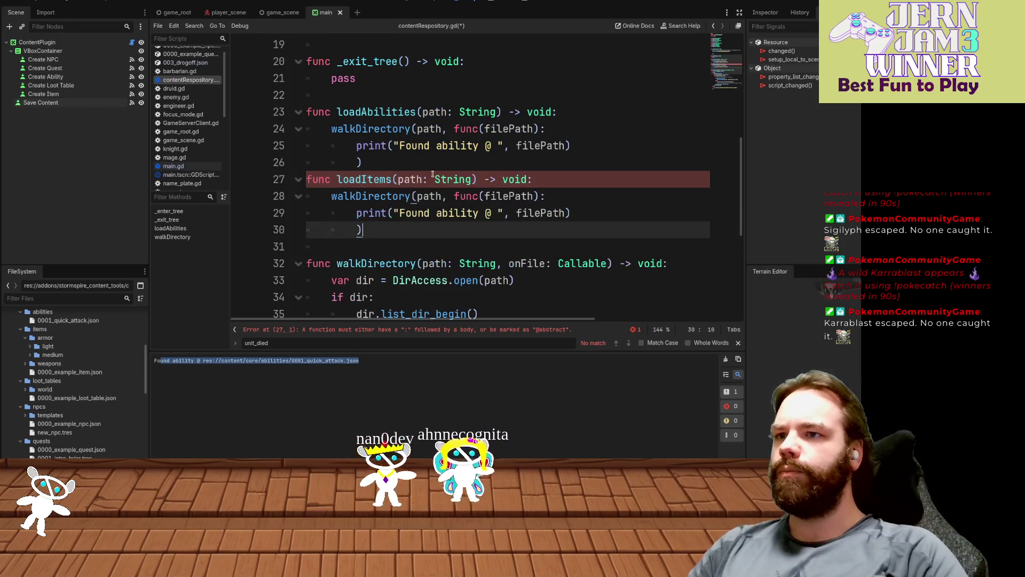
click(427, 170)
key(Return)
- Change 'ability' to 'Item' in the new print line so it reads 'Found Item @'
double_click(453, 230)
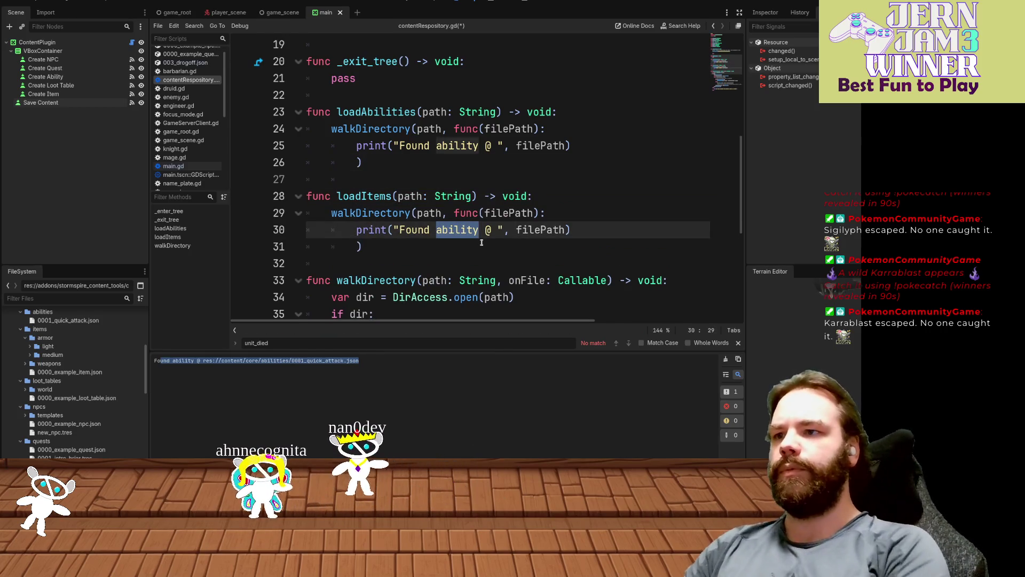
text(Item)
click(433, 297)
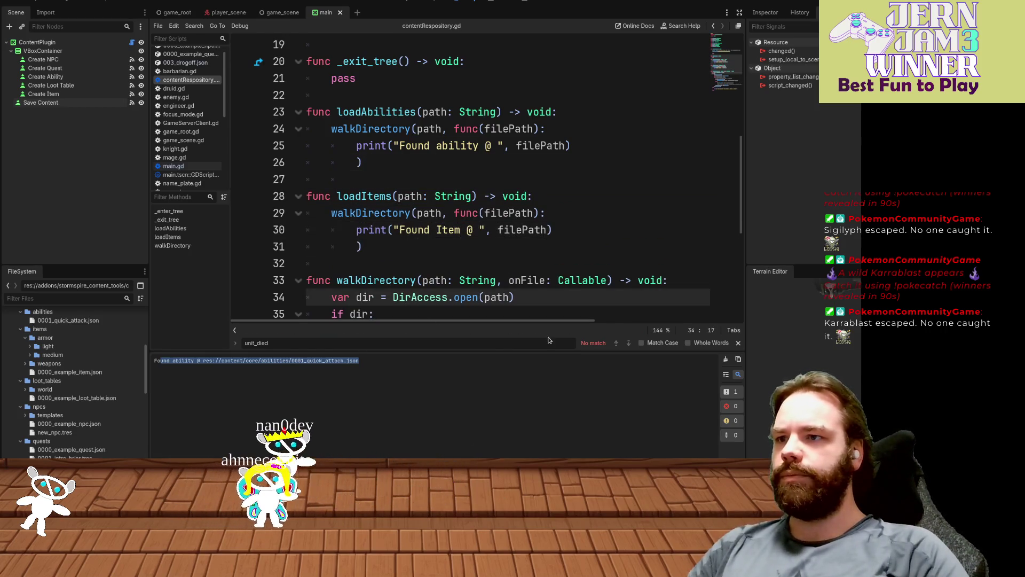
scroll(352, 196, up, 3)
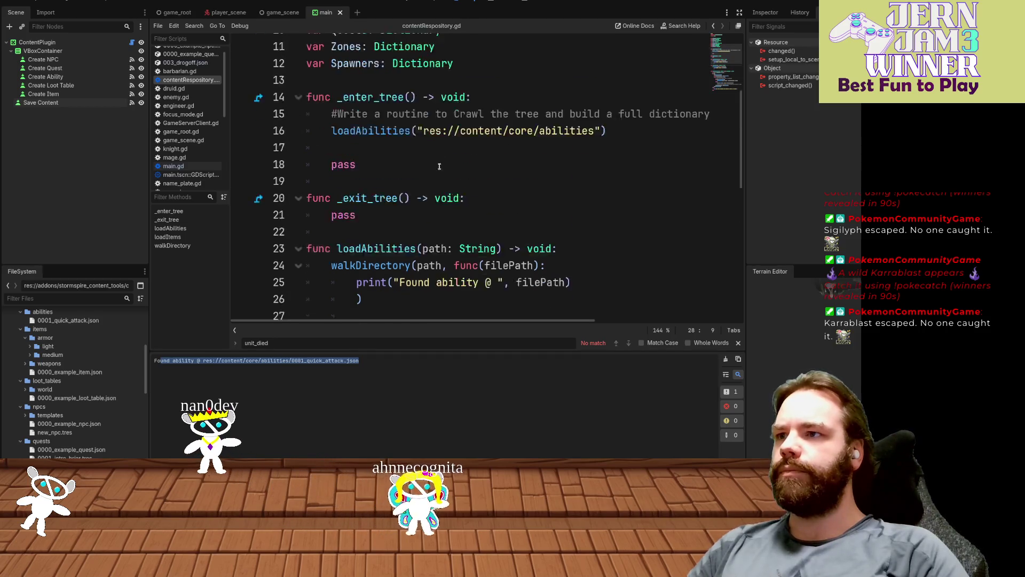
- Add loadItems("res://content/core/items/") below loadAbilities in _enter_tree, then open the Project Settings plugins list
click(660, 151)
key(Return)
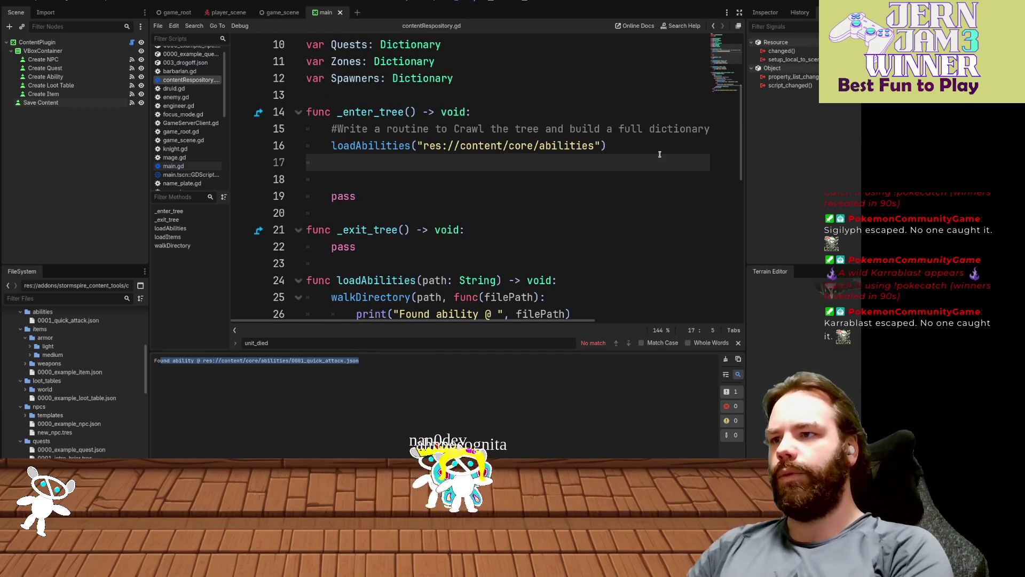
text(loadItems()
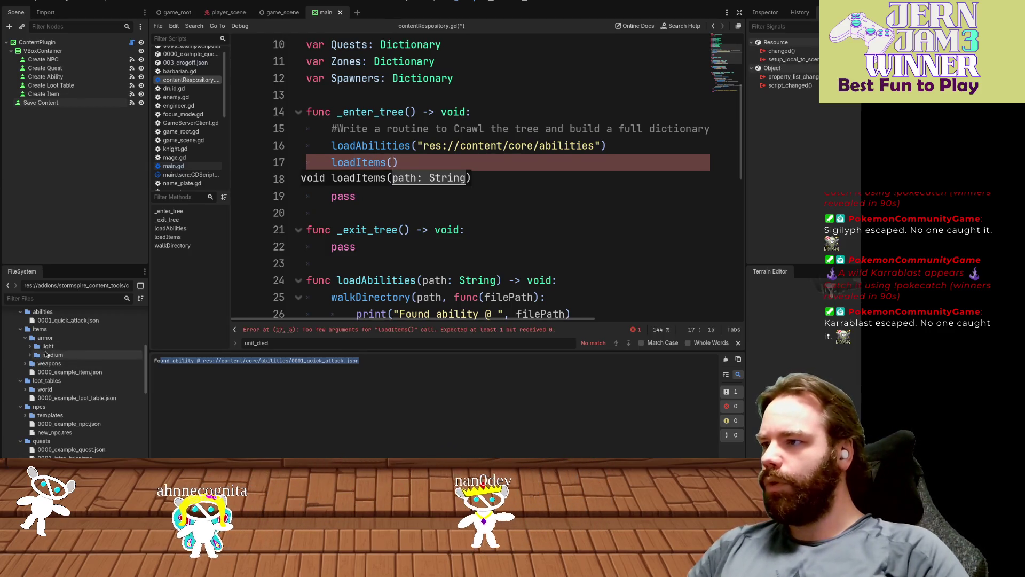
drag(40, 329, 395, 167)
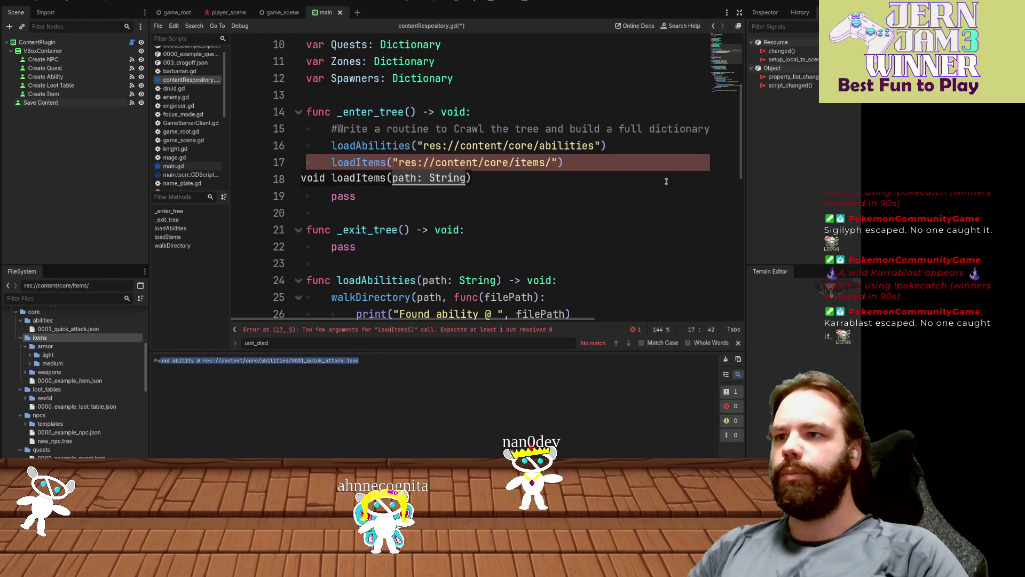
click(36, 2)
click(48, 11)
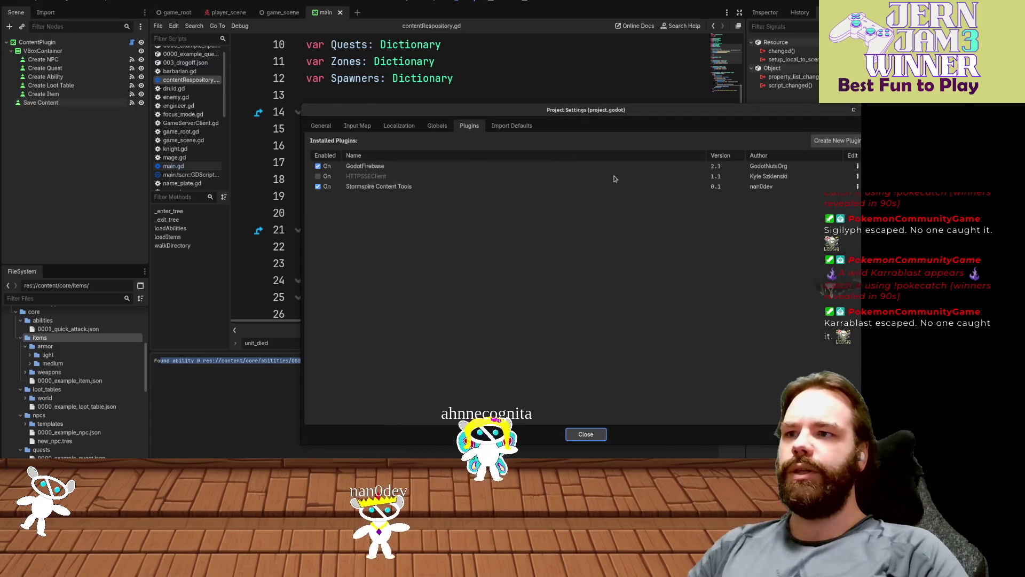
- Toggle Stormspire Content Tools off and on, check the found item JSON paths in the output, and save
double_click(319, 186)
click(598, 431)
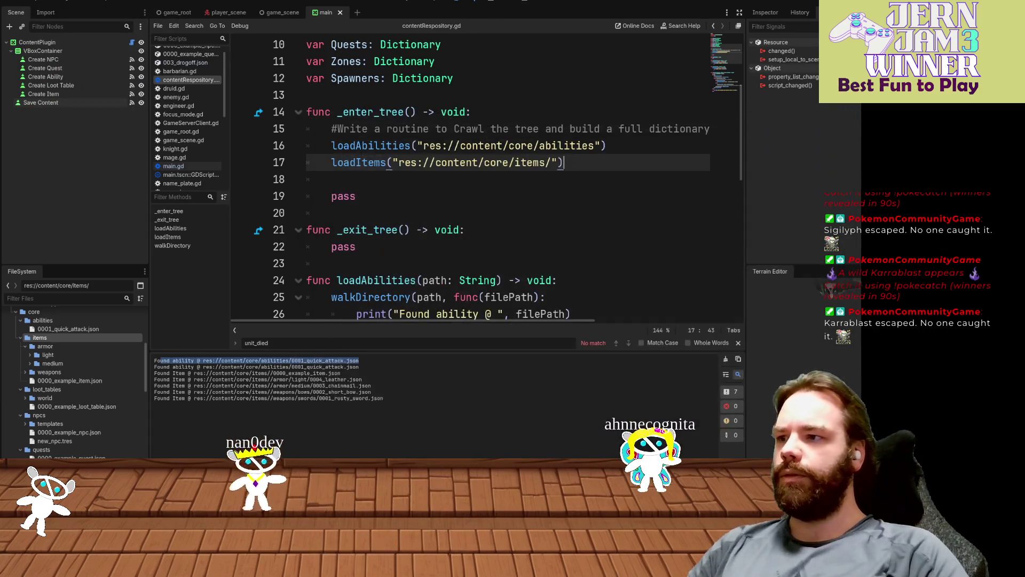
drag(411, 379, 419, 403)
click(438, 406)
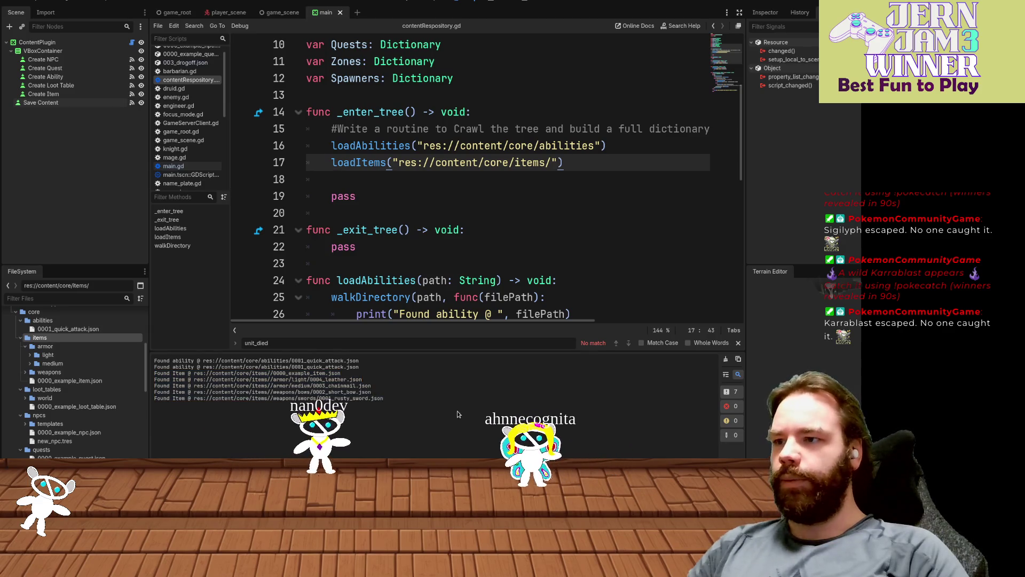
key(ctrl+s)
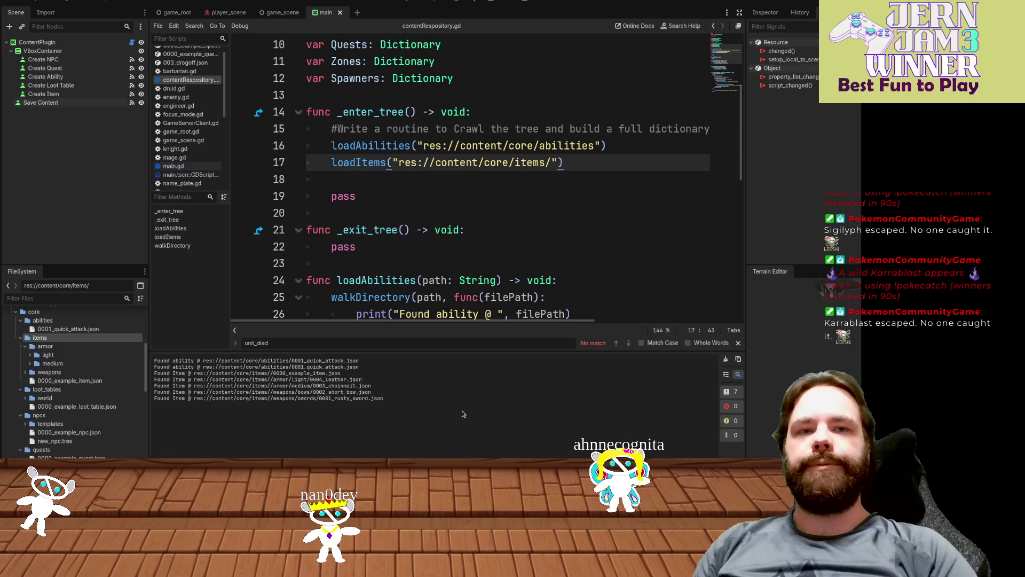
click(503, 220)
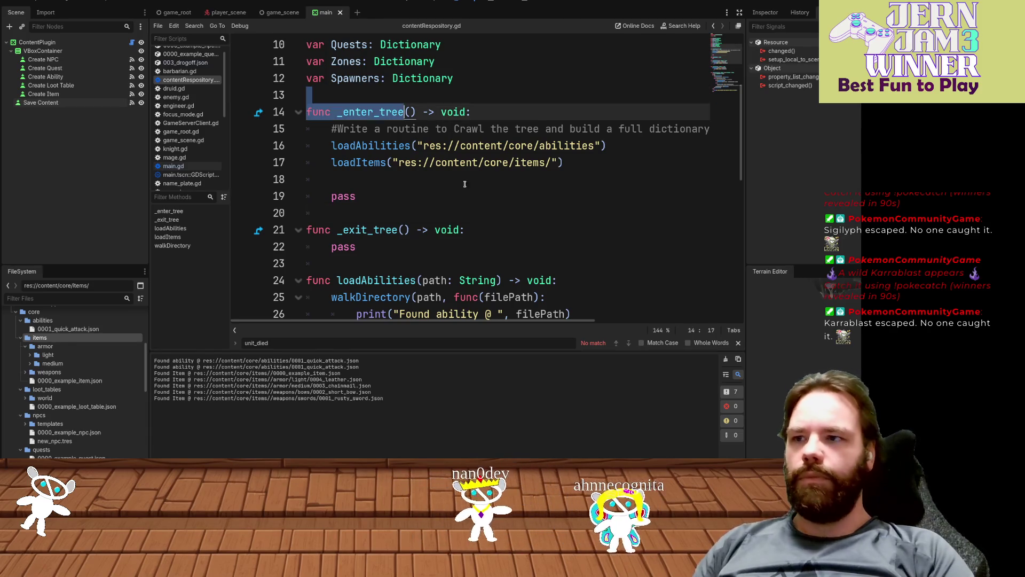
scroll(539, 237, up, 3)
click(540, 237)
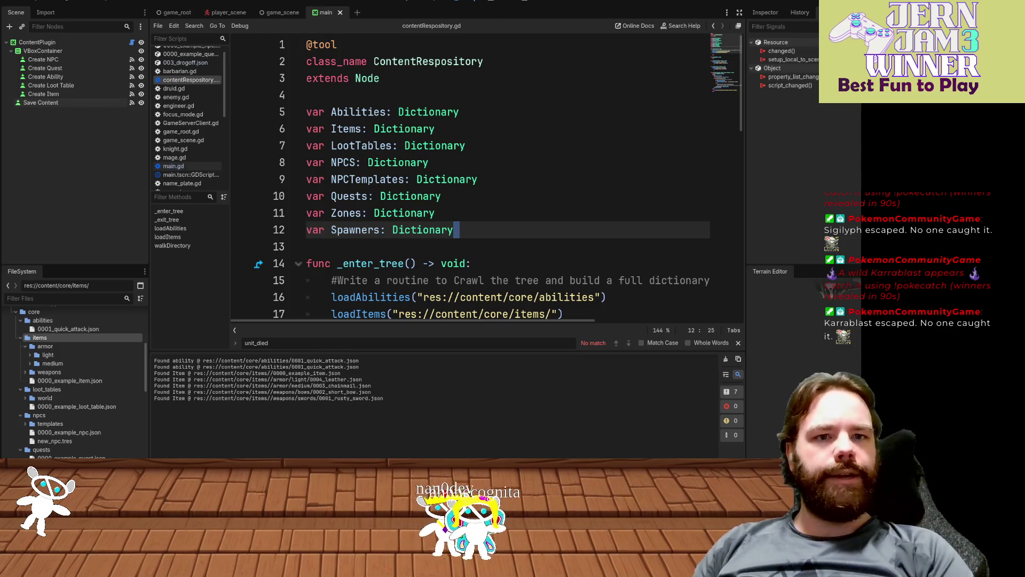
click(563, 182)
scroll(572, 189, down, 6)
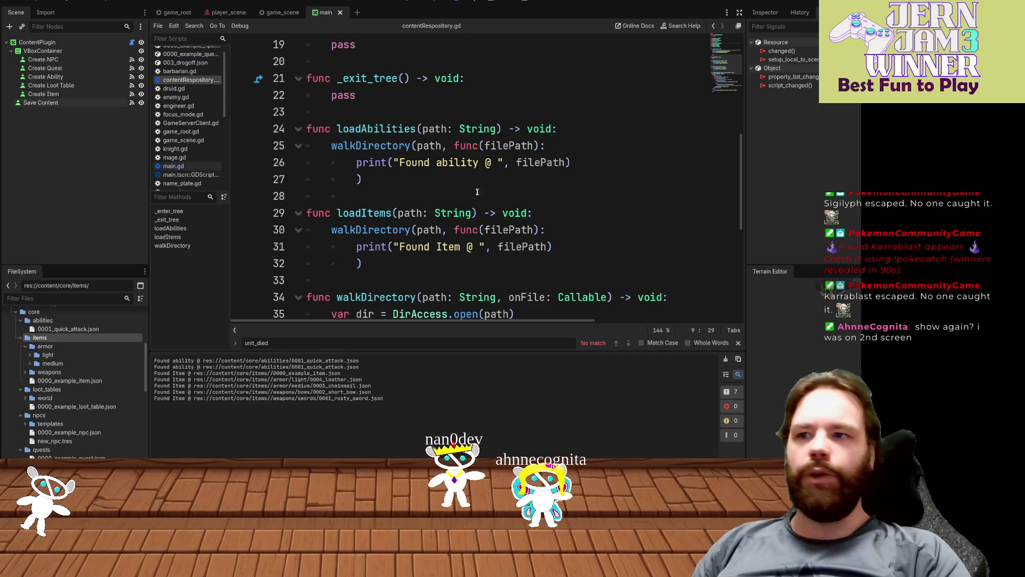
click(494, 196)
key(ctrl+s)
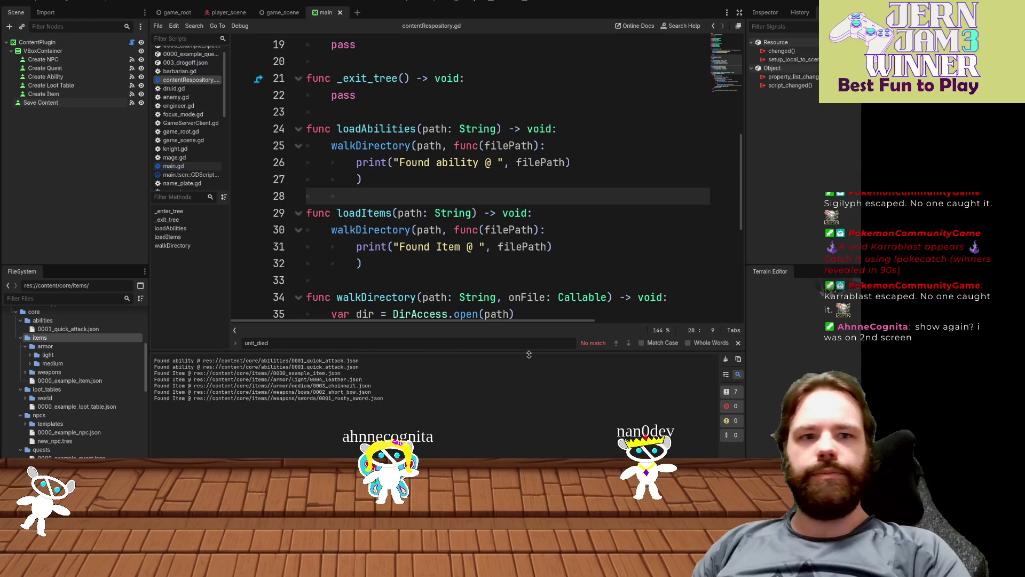
click(452, 213)
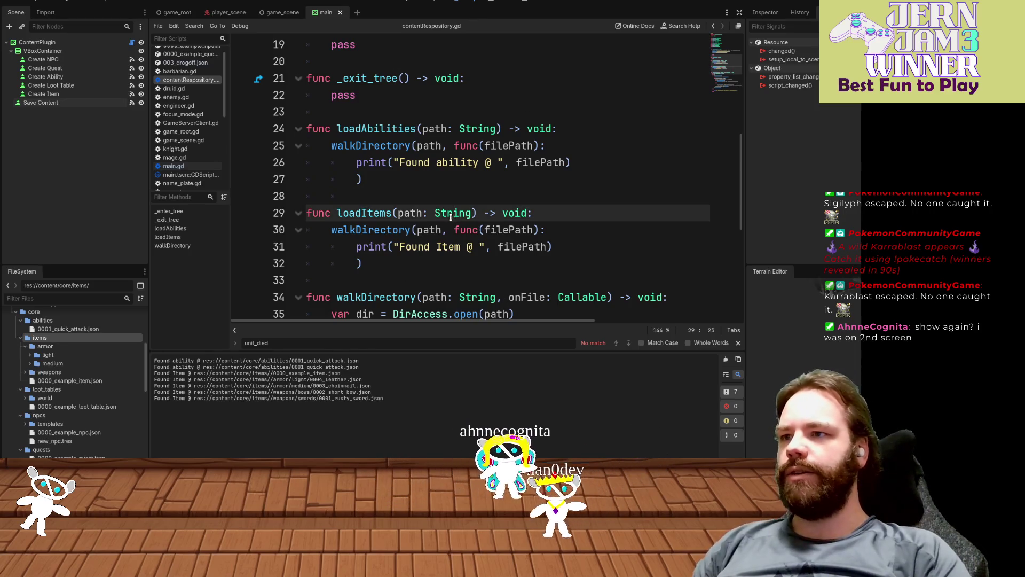
scroll(467, 106, down, 2)
scroll(464, 105, up, 6)
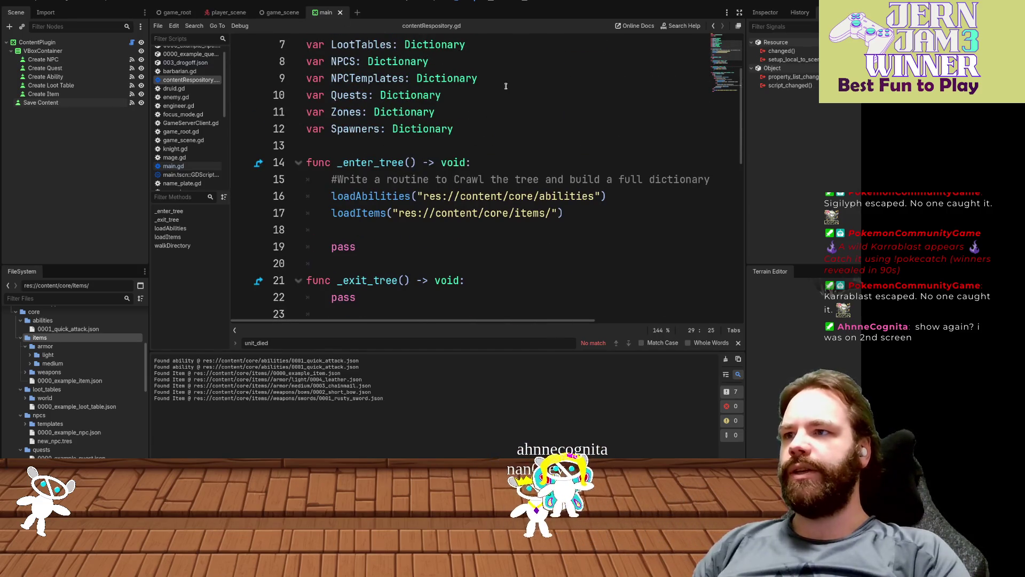
scroll(505, 85, up, 2)
scroll(381, 57, down, 1)
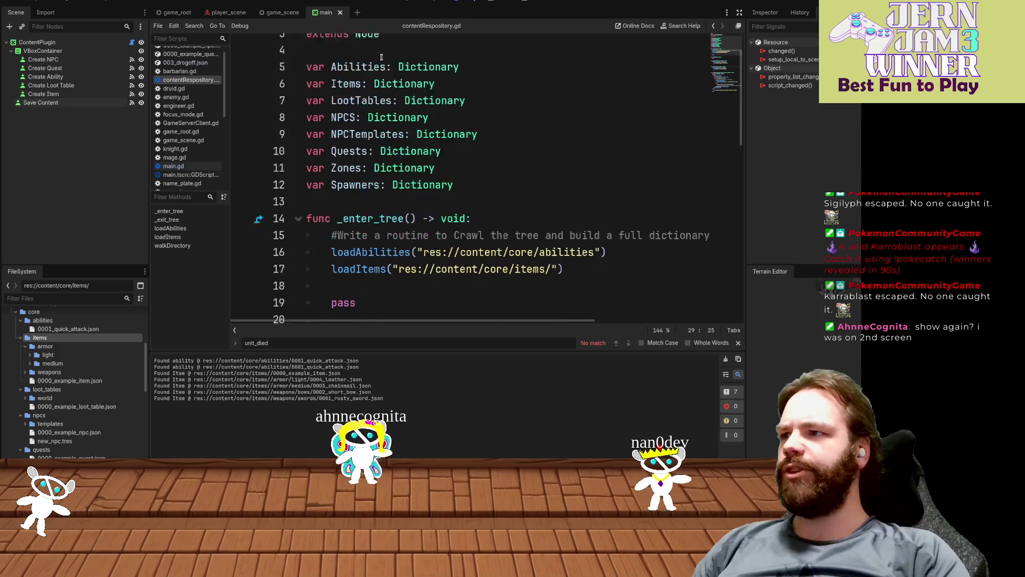
scroll(508, 120, down, 1)
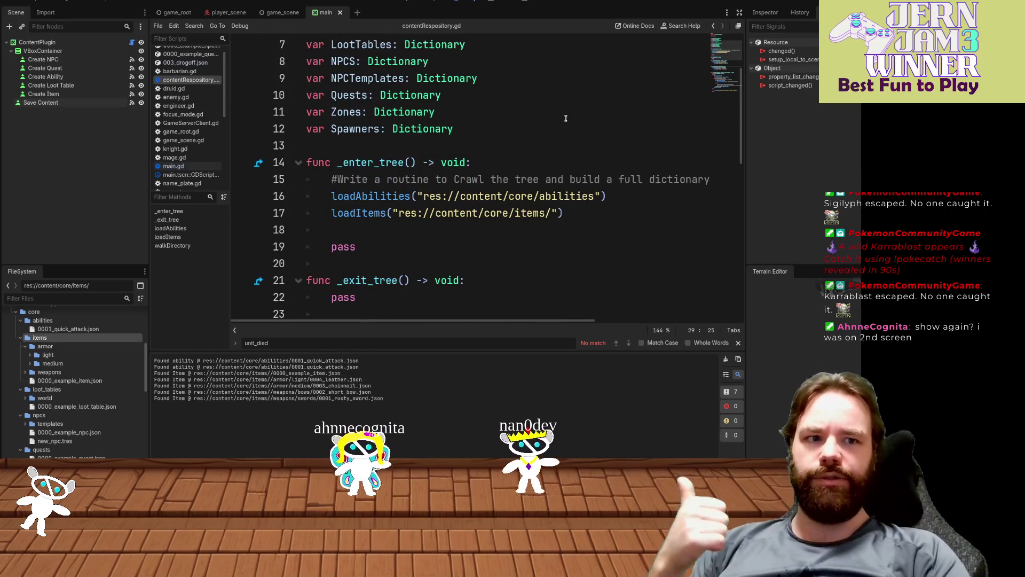
scroll(577, 139, down, 1)
click(603, 154)
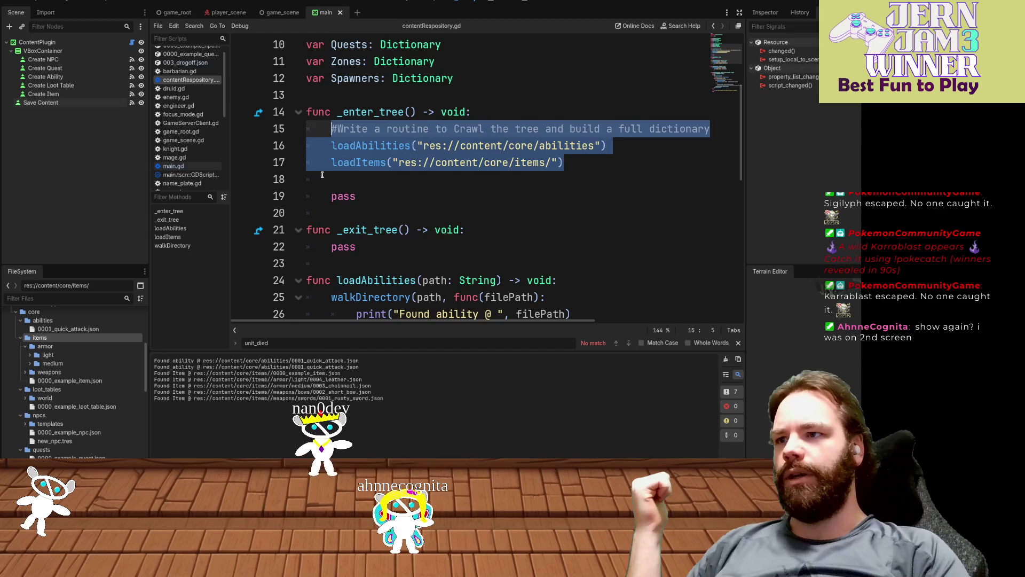
drag(307, 145, 424, 172)
click(652, 169)
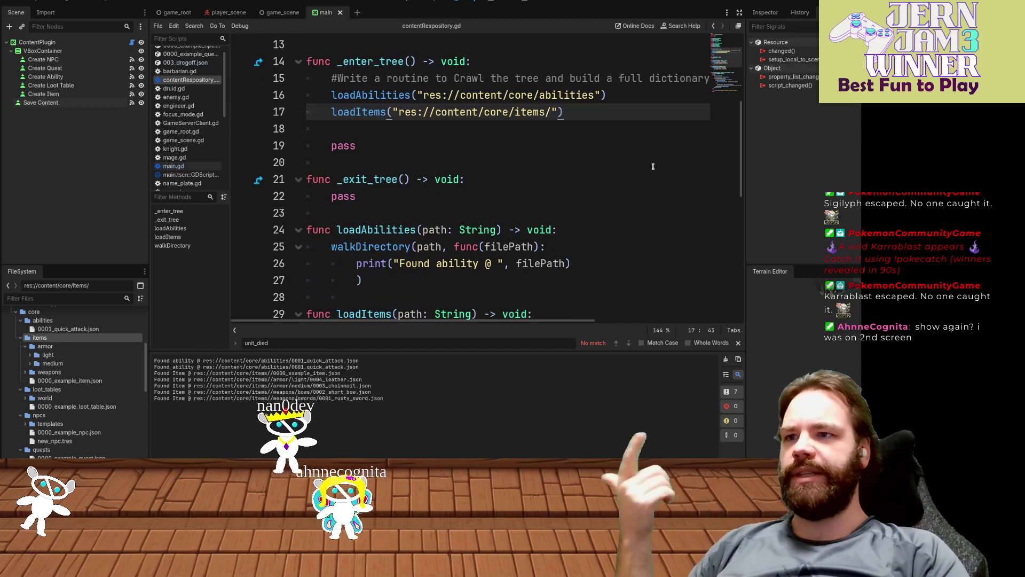
scroll(643, 154, down, 2)
scroll(643, 154, down, 5)
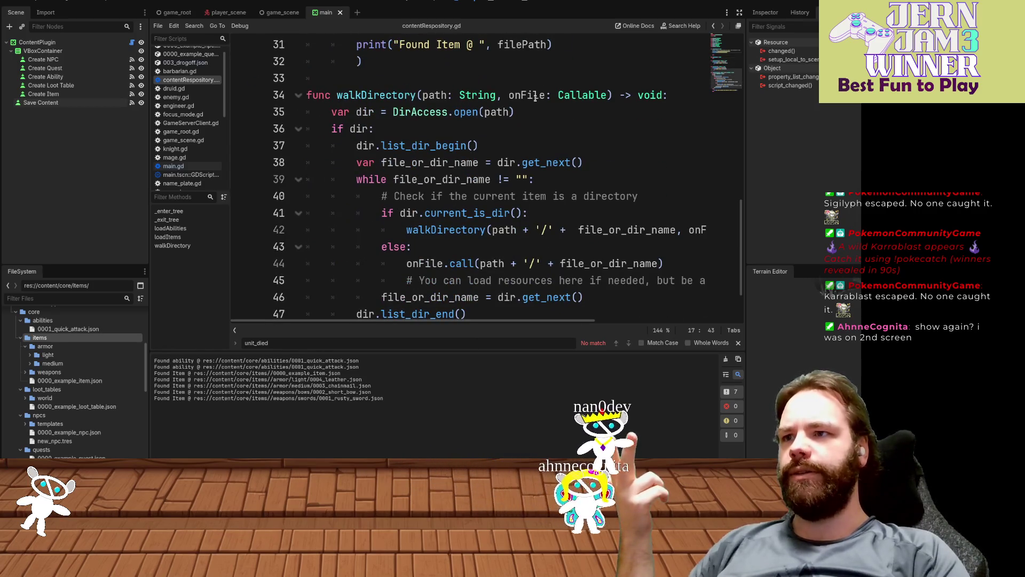
scroll(335, 47, down, 1)
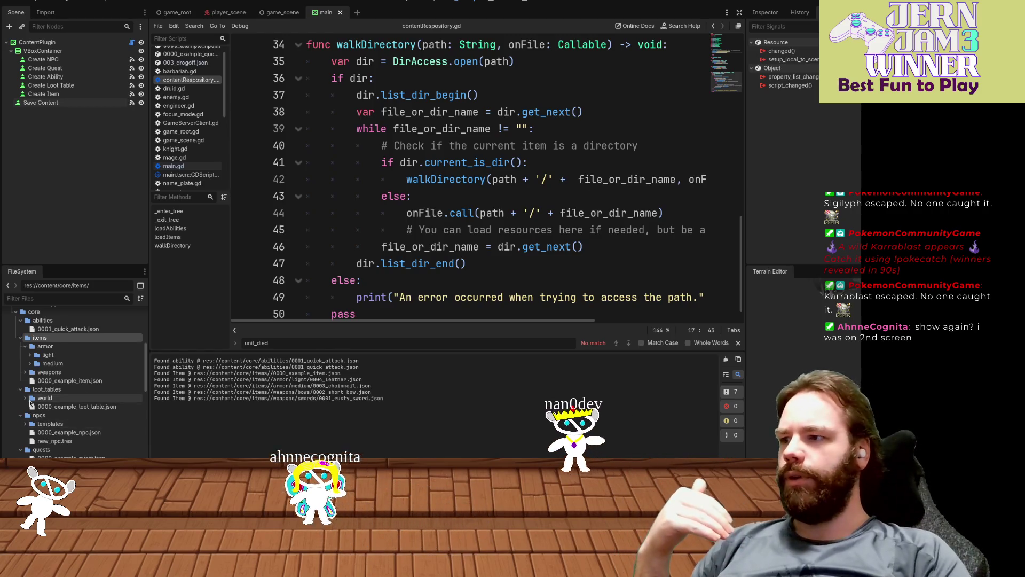
scroll(44, 372, up, 1)
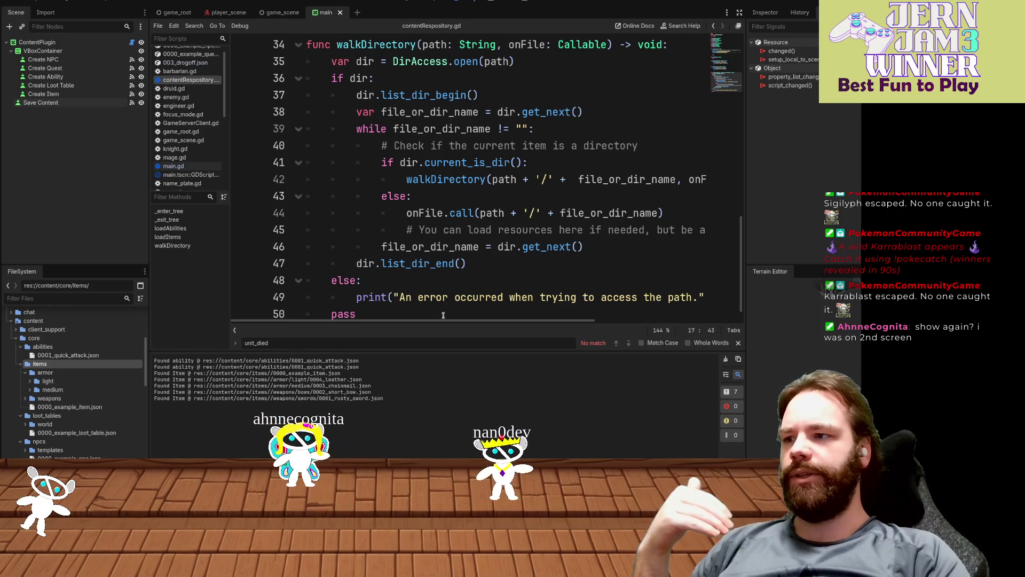
mouse_move(155, 360)
mouse_down()
mouse_move(383, 379)
mouse_move(382, 359)
mouse_up()
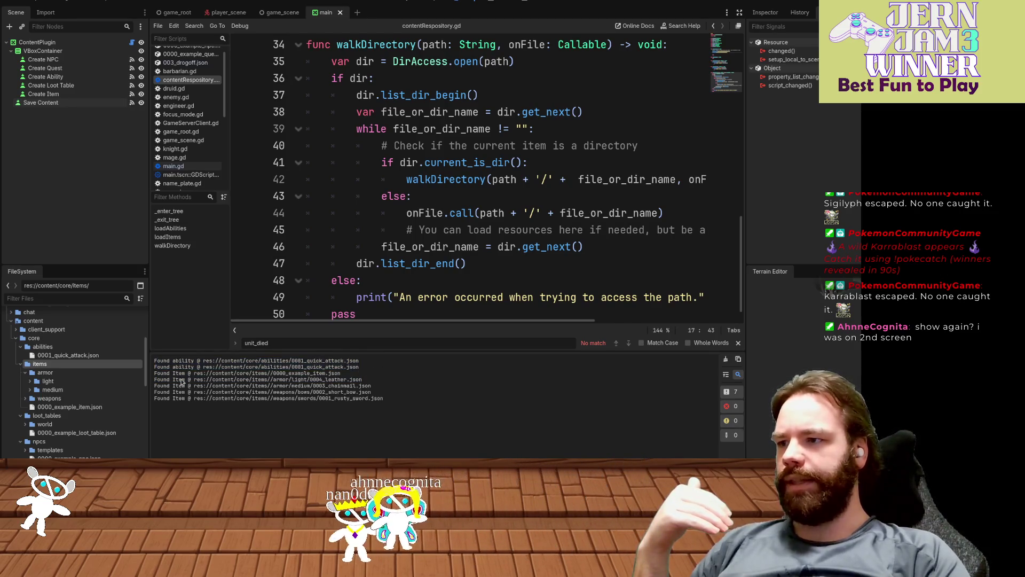
mouse_move(155, 362)
mouse_down()
mouse_move(374, 369)
mouse_move(398, 397)
mouse_up()
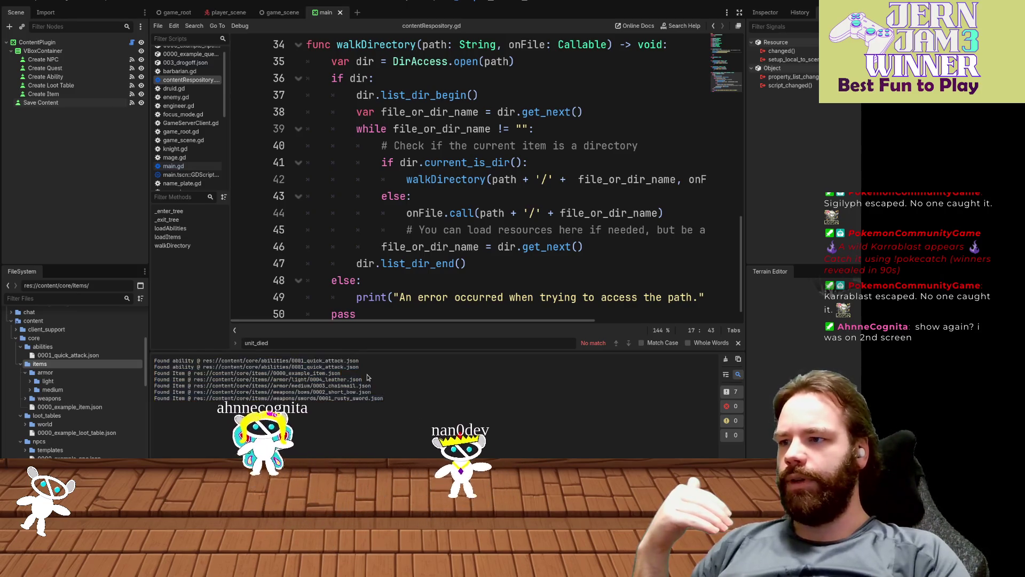
drag(155, 378, 399, 397)
click(408, 398)
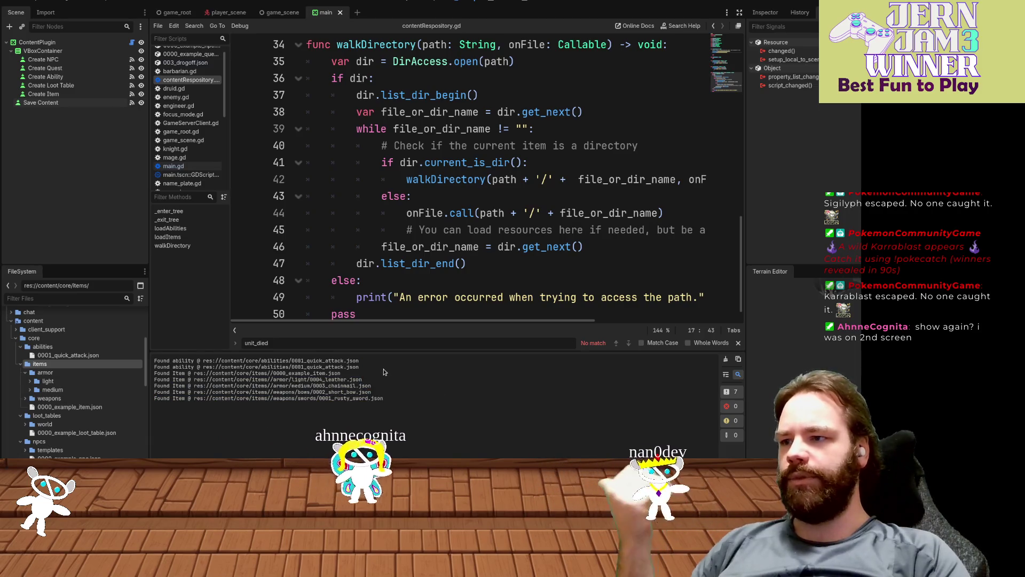
drag(386, 382, 397, 401)
click(397, 401)
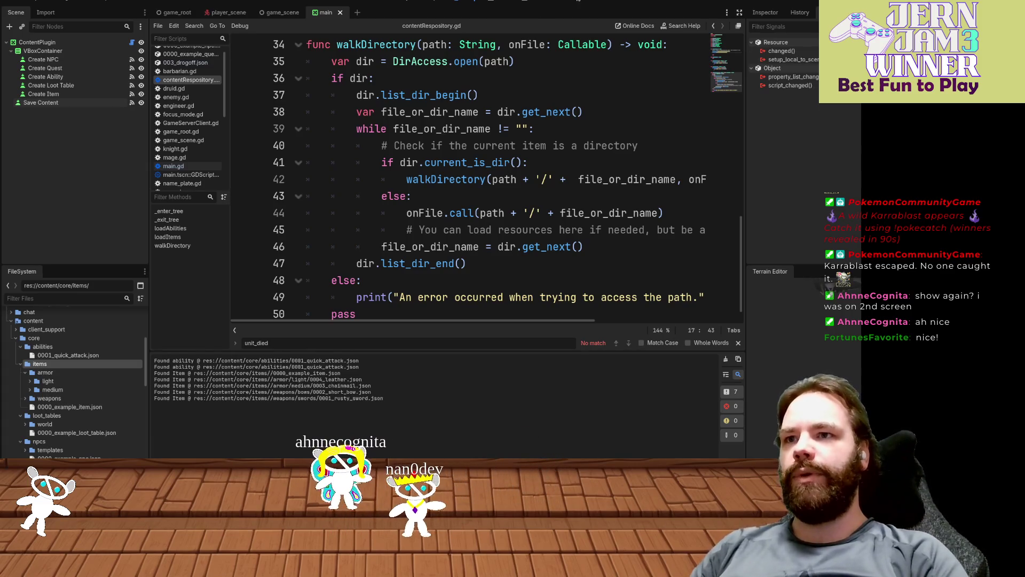
- Switch to the 2D view of the main scene with Ctrl+F1 to see its Create buttons
key(ctrl+F1)
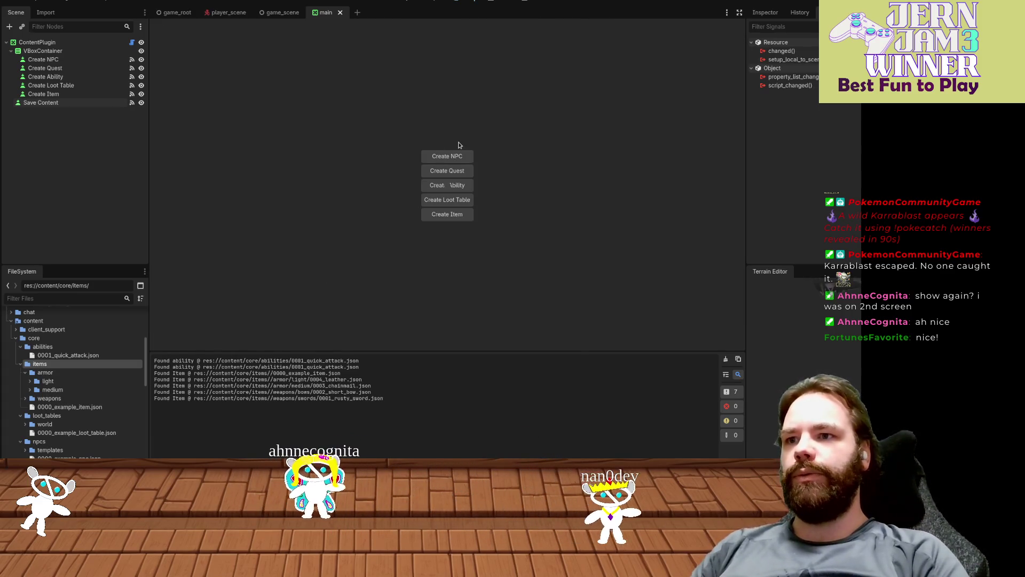